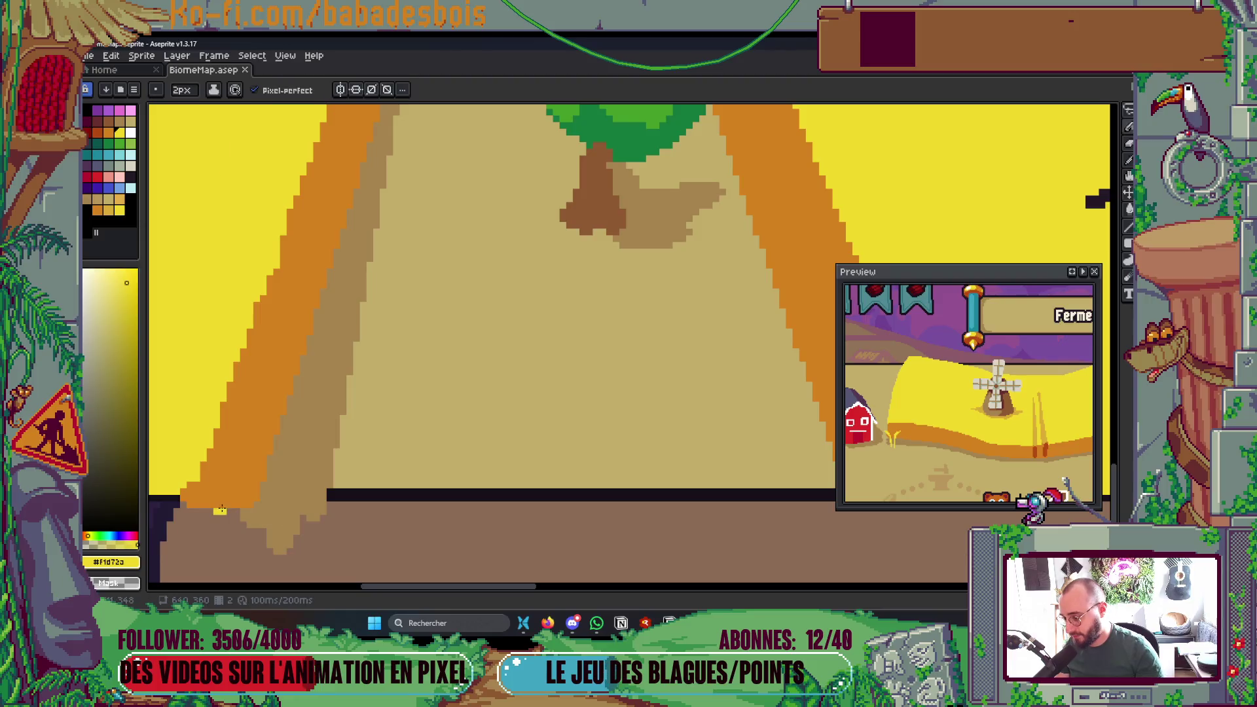
- Paint the tan strip under the field's orange edge brown and save the map
left_click_drag(251, 512, 280, 520)
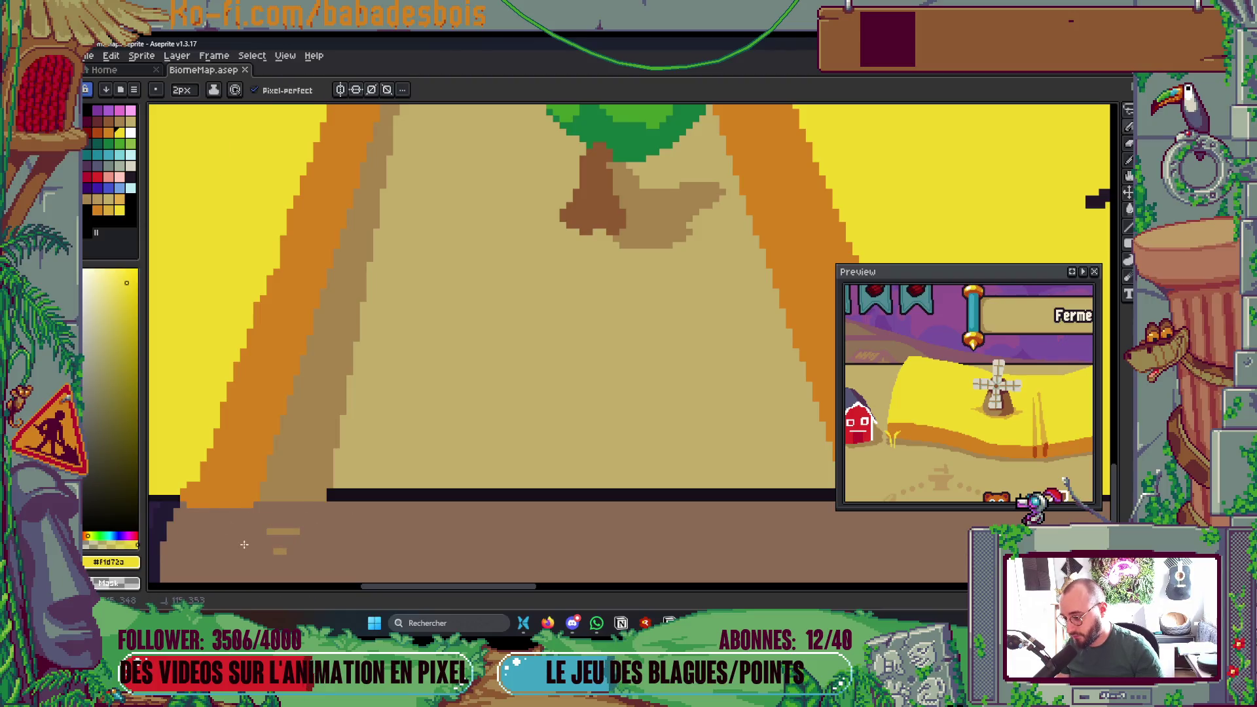
scroll(230, 538, "down", 3)
key("ctrl+s")
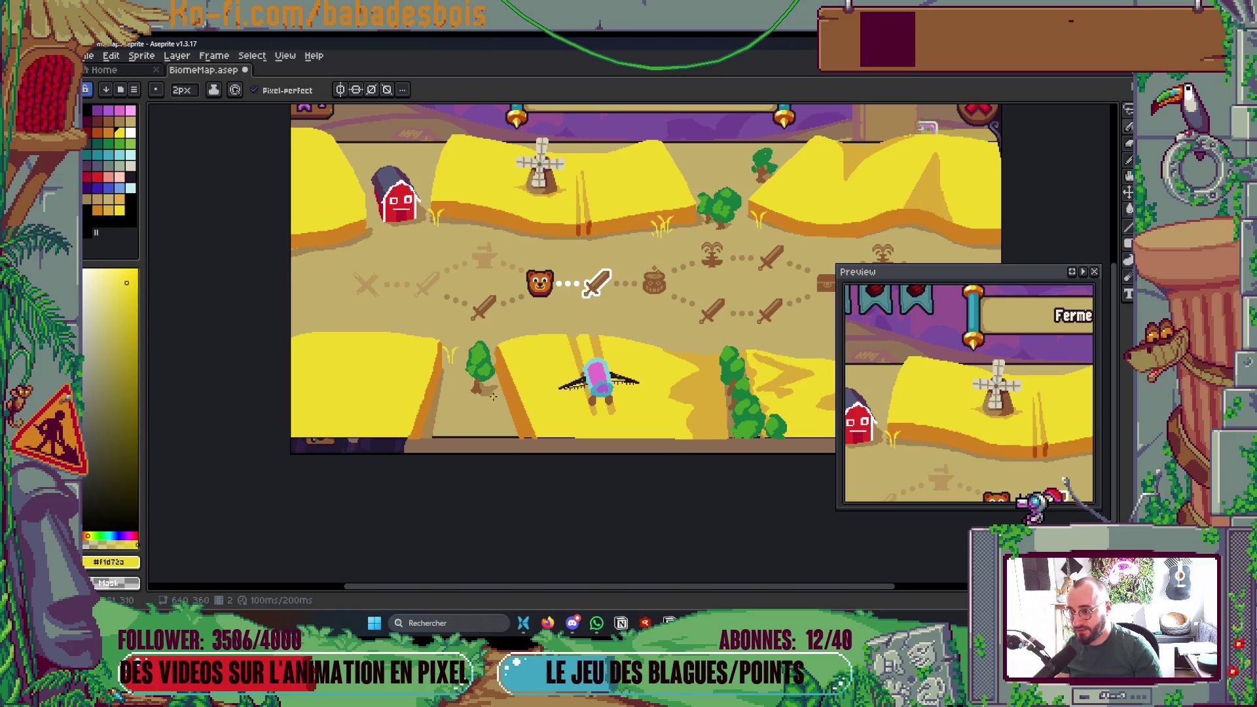
scroll(573, 272, "up", 5)
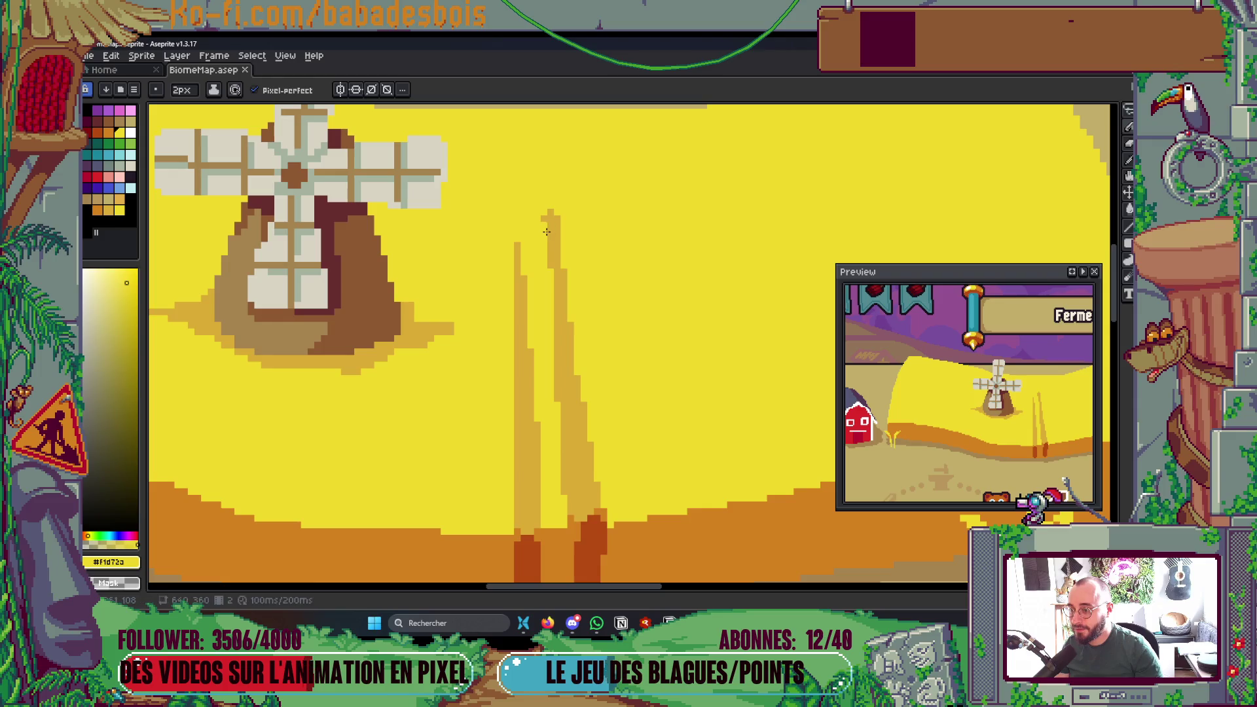
scroll(564, 206, "down", 4)
key("ctrl+s")
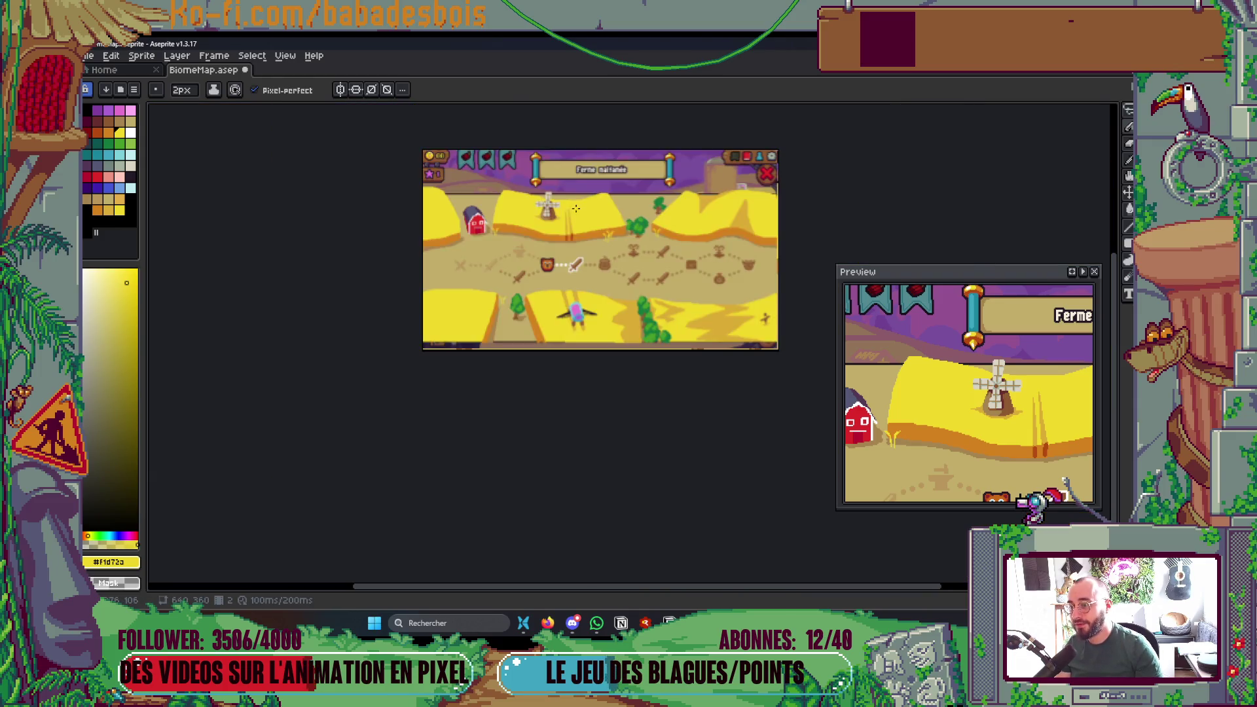
scroll(584, 216, "up", 2)
scroll(508, 216, "up", 1)
scroll(507, 215, "up", 1)
scroll(504, 215, "up", 1)
scroll(491, 214, "down", 1)
scroll(474, 214, "down", 2)
scroll(475, 213, "down", 1)
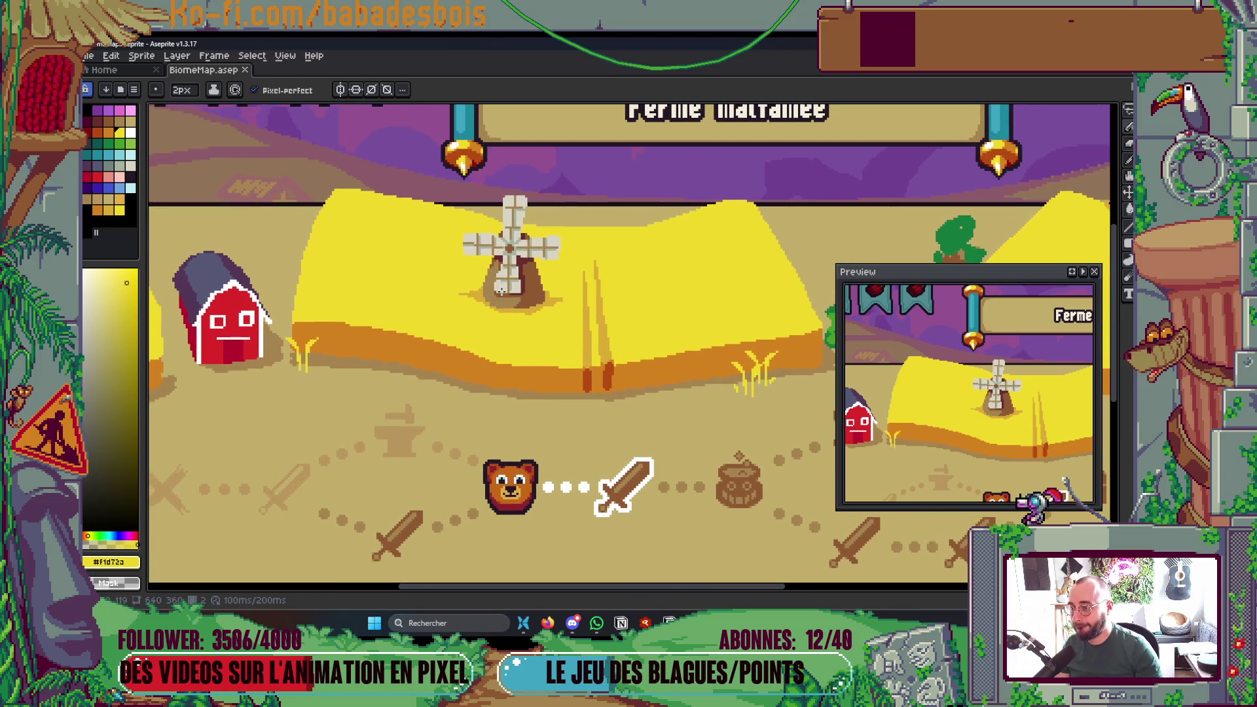
scroll(518, 236, "up", 4)
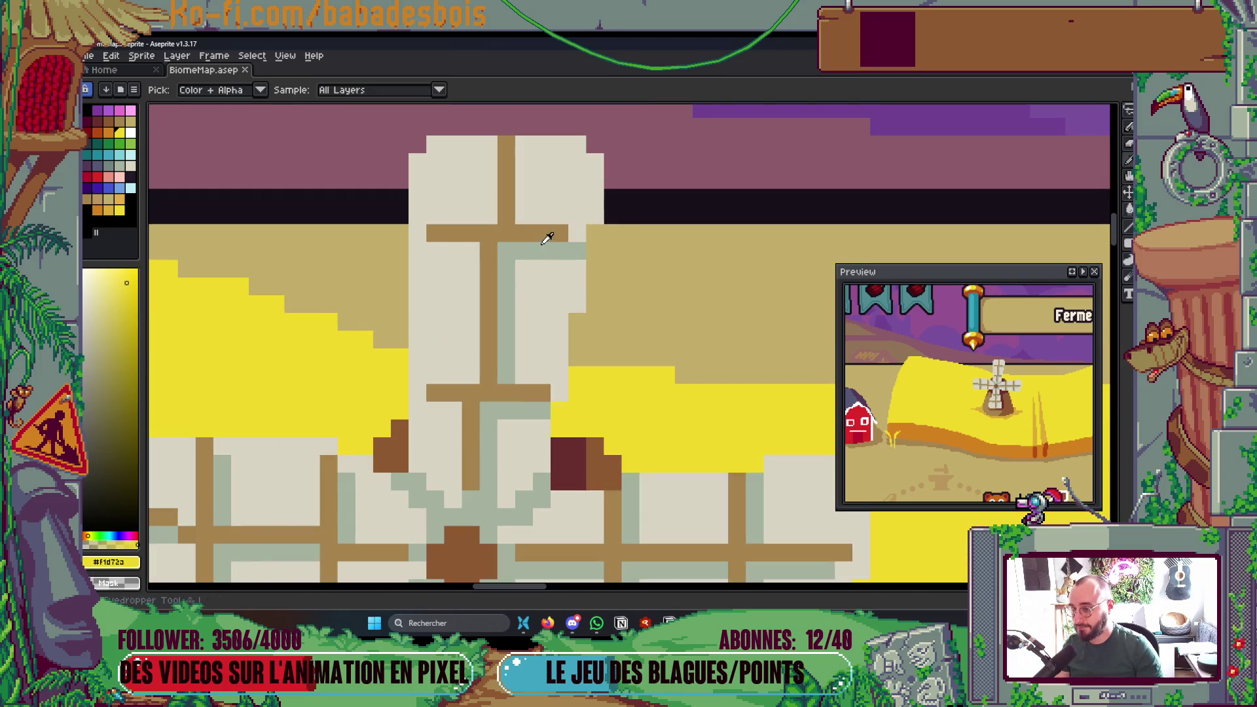
- Eyedrop the windmill's tan, shrink the brush to 1 px, and save again
left_click(544, 236, "alt")
key("minus")
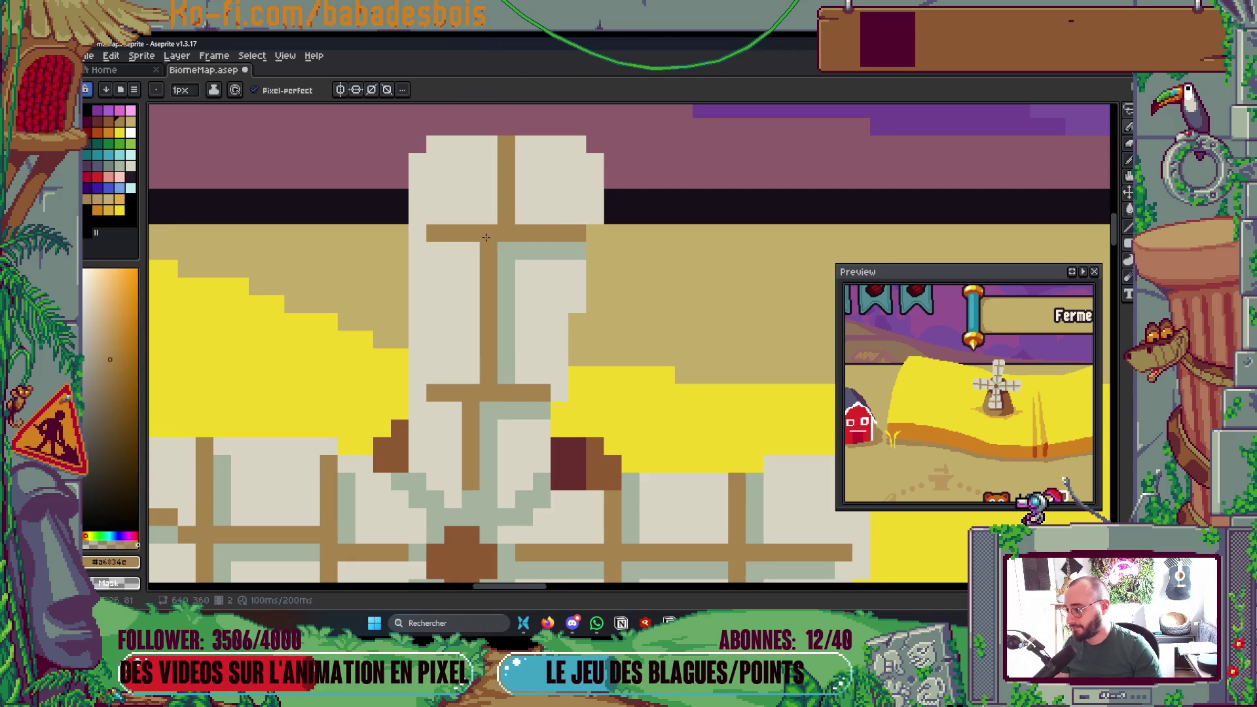
scroll(421, 235, "down", 3)
scroll(439, 275, "down", 2)
scroll(452, 318, "up", 2)
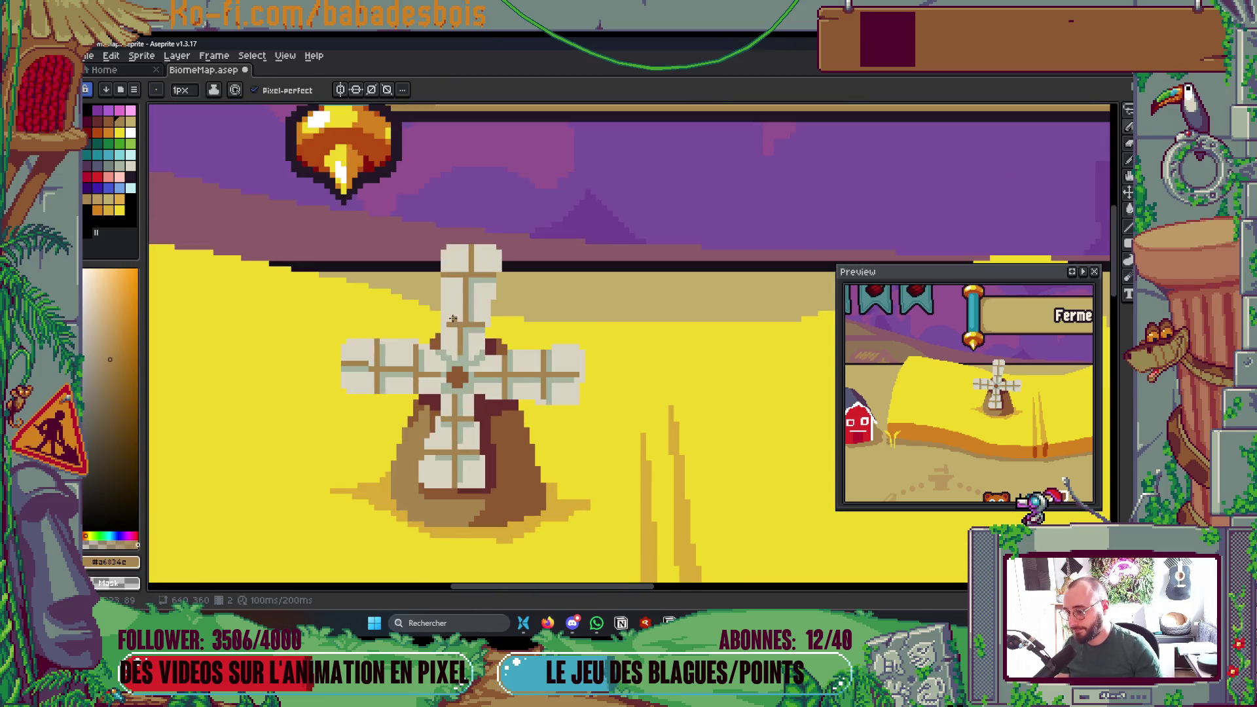
scroll(547, 367, "down", 2)
scroll(537, 389, "up", 3)
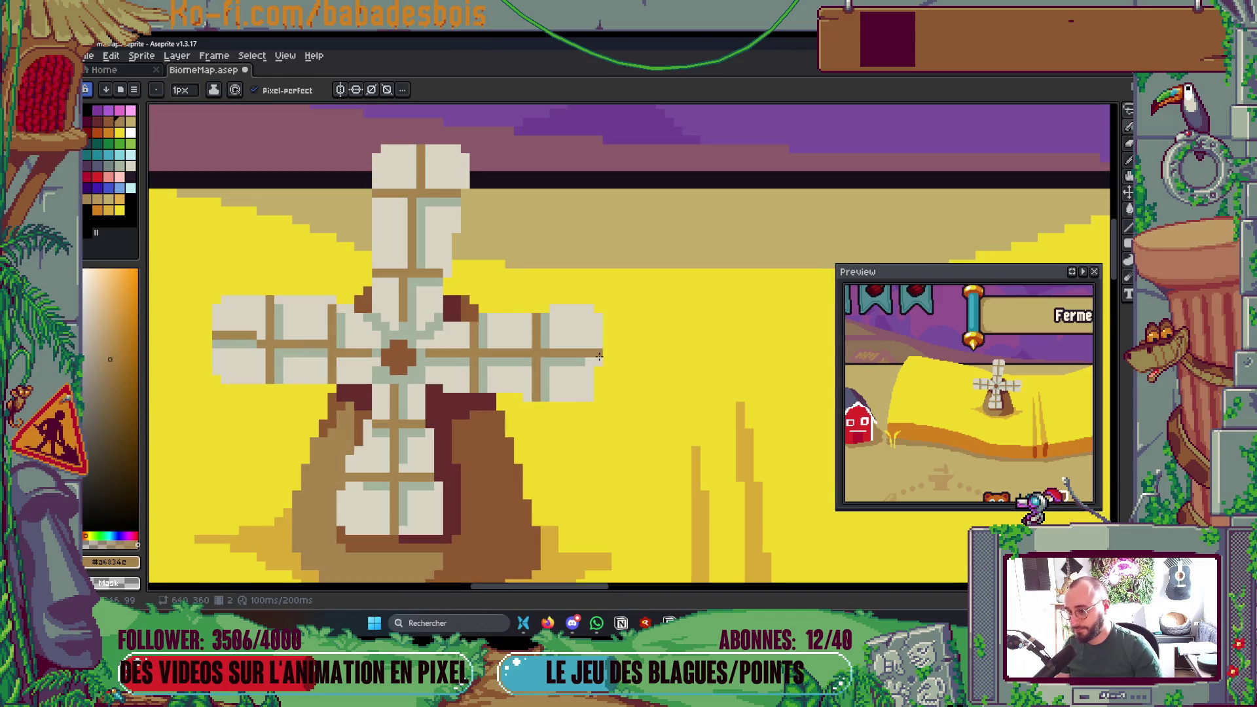
scroll(599, 357, "down", 4)
key("ctrl+s")
scroll(580, 377, "up", 2)
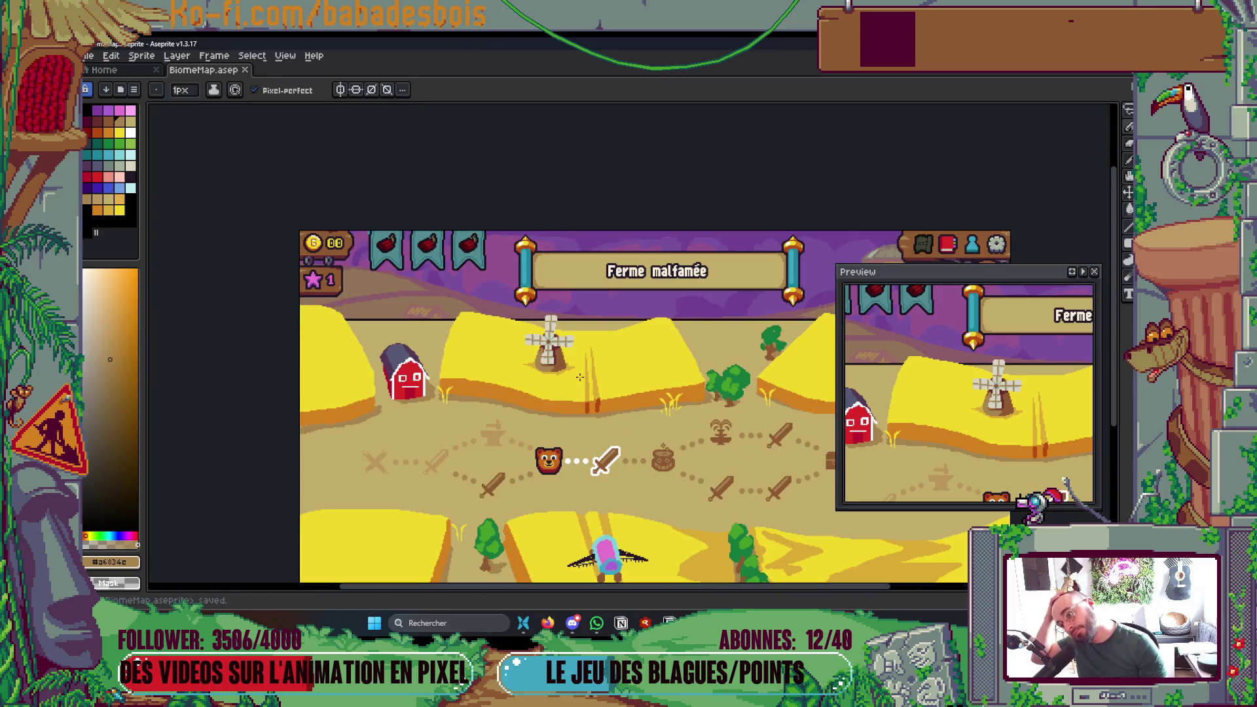
scroll(593, 375, "down", 2)
scroll(623, 393, "up", 1)
scroll(638, 402, "up", 1)
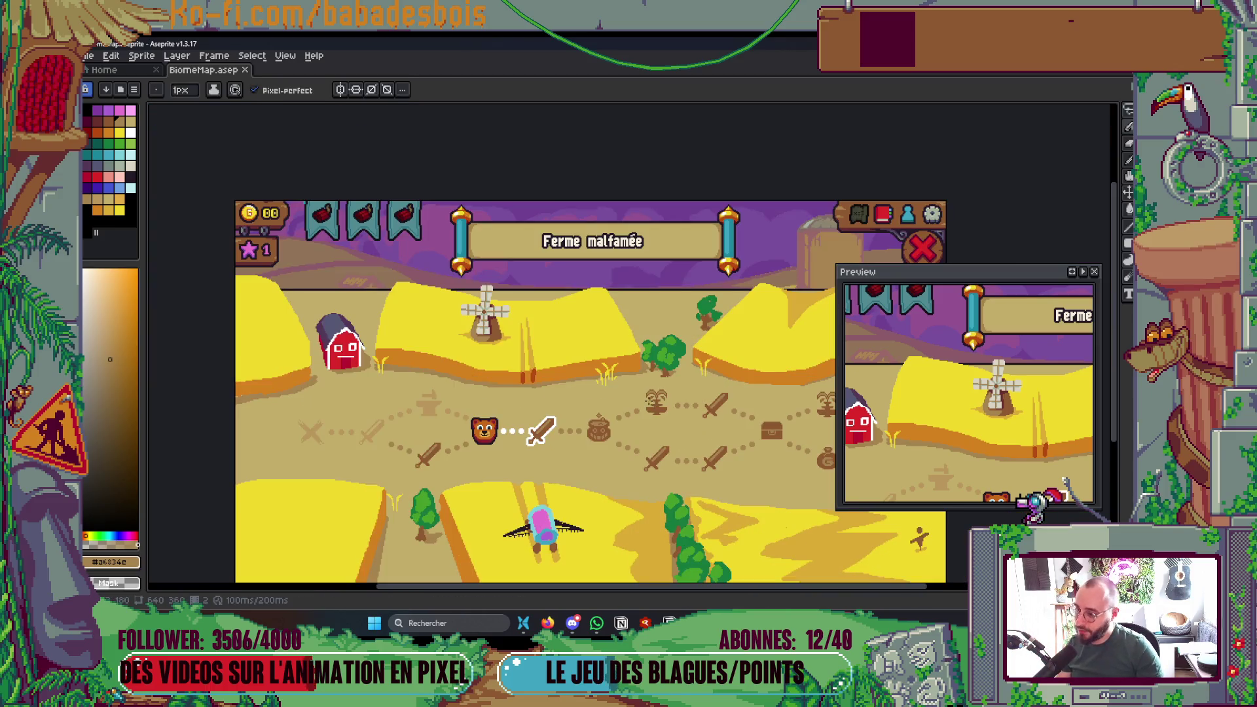
scroll(530, 393, "up", 3)
- Extend the field's orange lower edge leftward over the yellow
left_click(518, 382, "alt")
left_click_drag(528, 375, 481, 372)
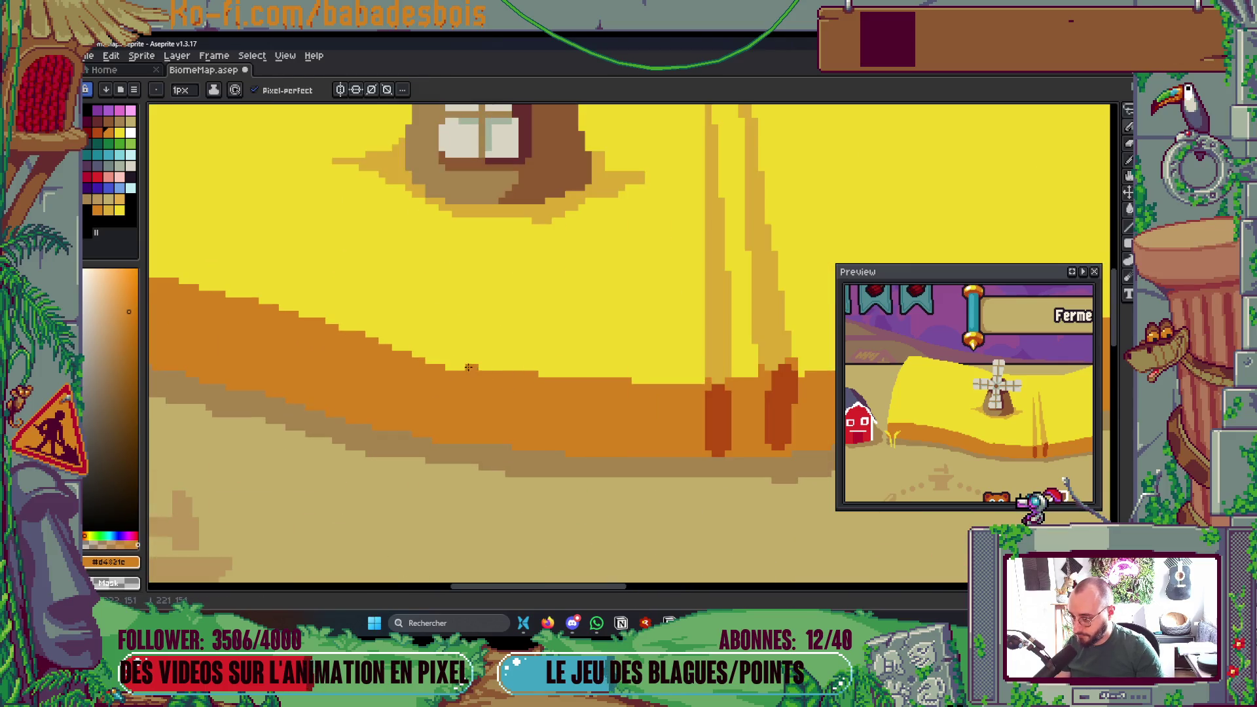
scroll(642, 368, "down", 3)
scroll(699, 357, "up", 4)
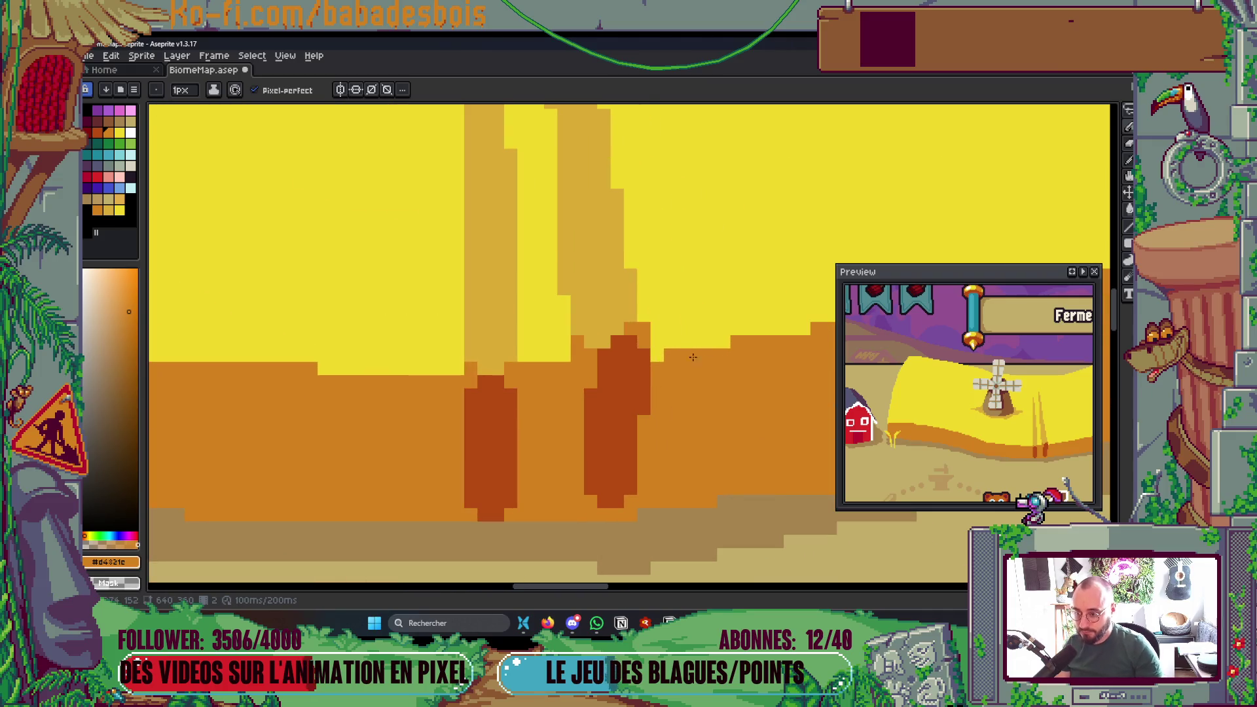
- Repaint the post tops and nearby pixels in lighter tan, undoing an accidental bucket fill
key("alt")
left_click(615, 353)
mouse_move(645, 367)
left_mouse_down()
mouse_move(619, 345)
mouse_move(589, 354)
mouse_move(627, 354)
left_mouse_up()
left_click(616, 314, "alt")
key("g")
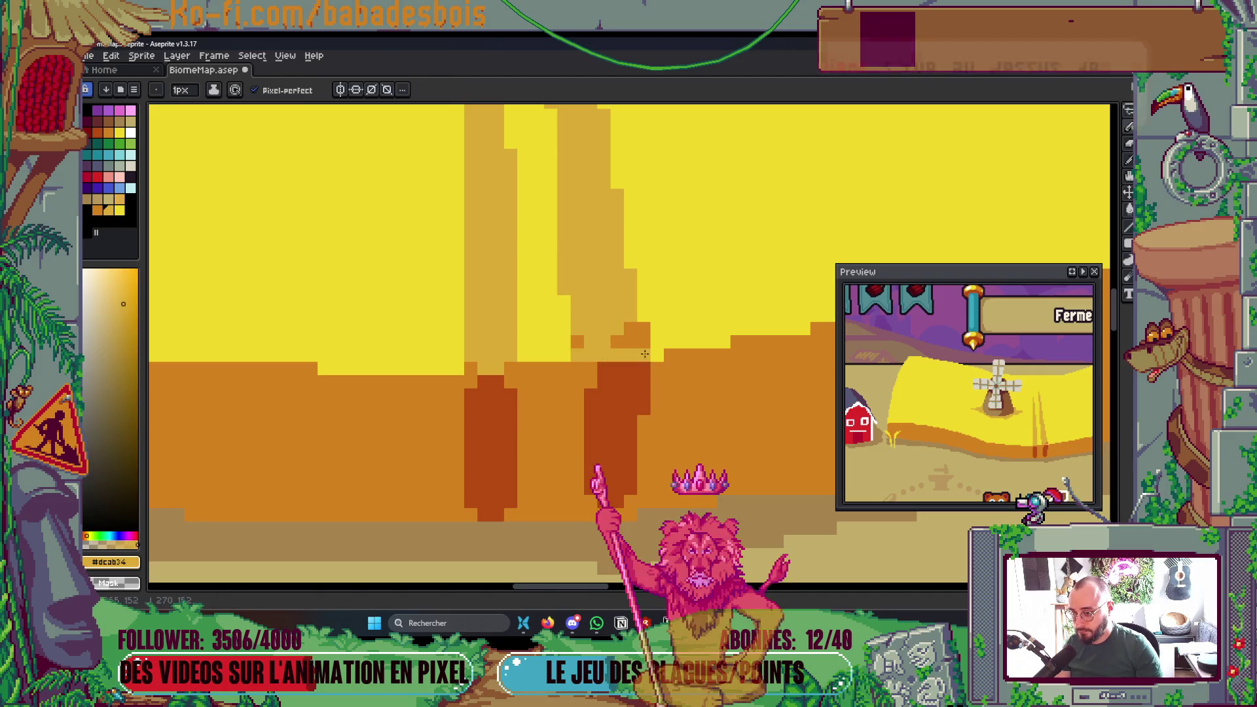
left_click(626, 344)
key("ctrl+z")
key("b")
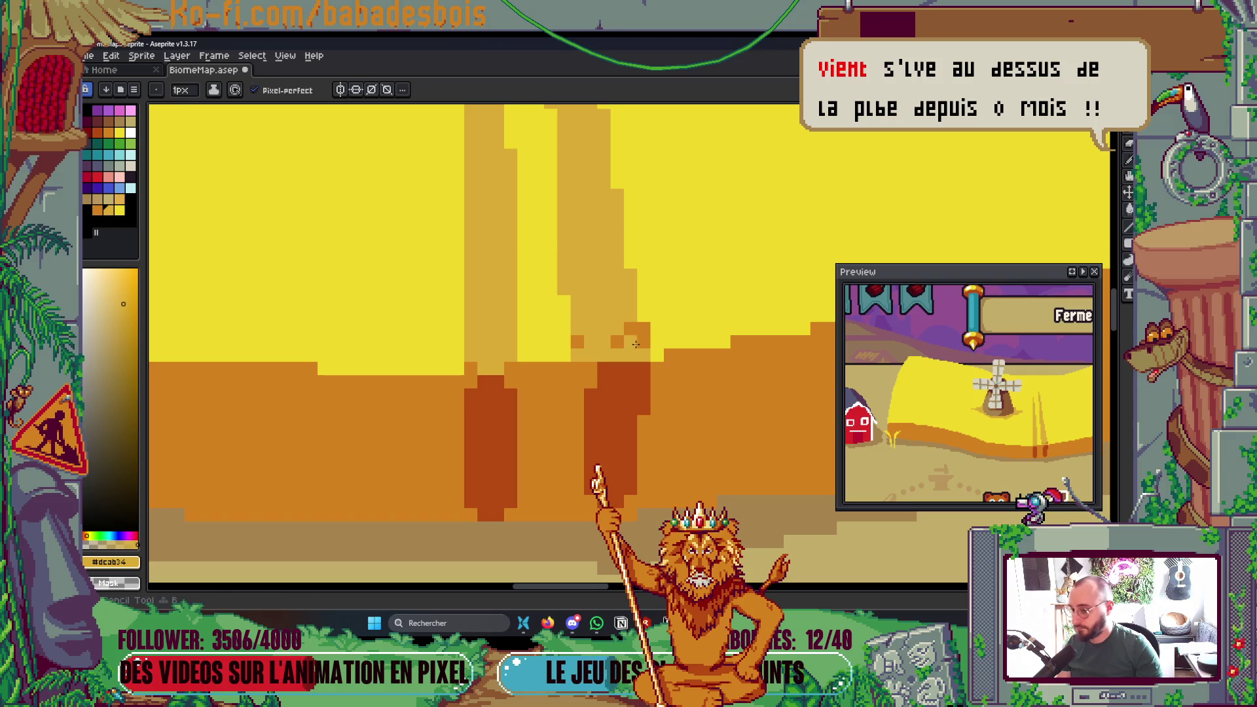
mouse_move(615, 344)
left_mouse_down()
mouse_move(637, 330)
mouse_move(596, 345)
mouse_move(616, 385)
left_mouse_up()
left_click(577, 341)
- Save the map and bring the lower fields into view
key("ctrl+s")
scroll(616, 385, "down", 5)
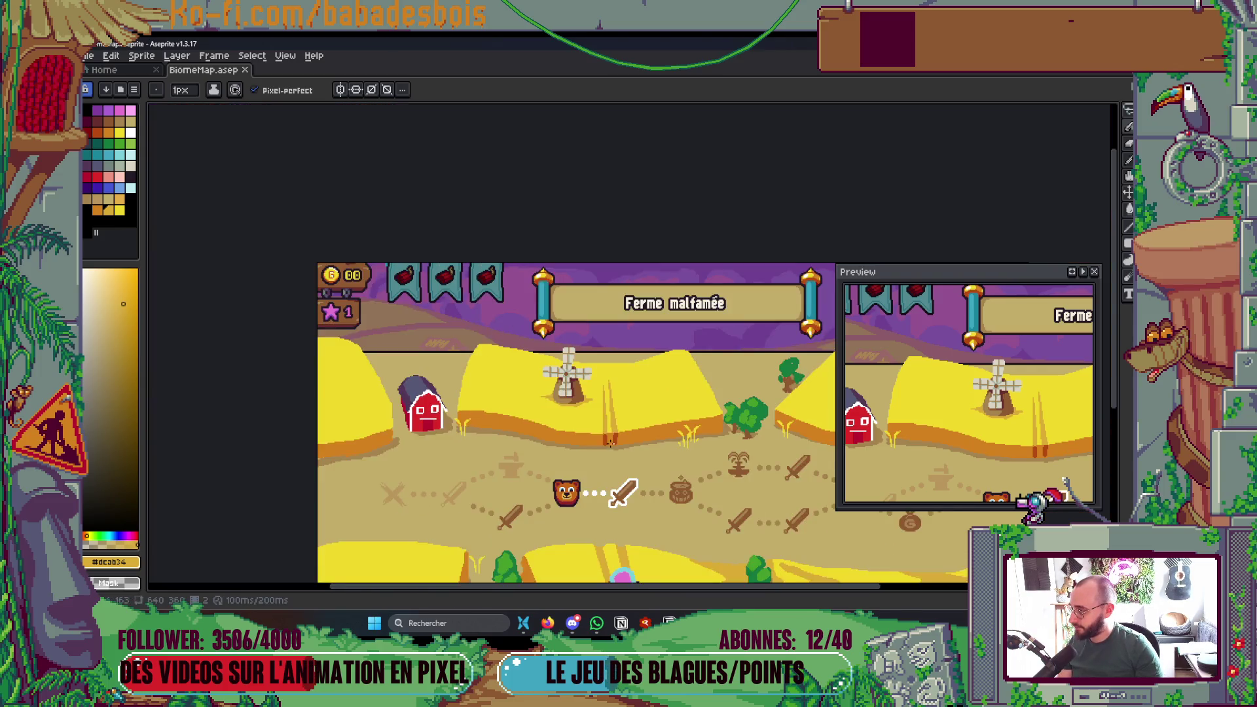
left_click_drag(611, 444, 602, 308)
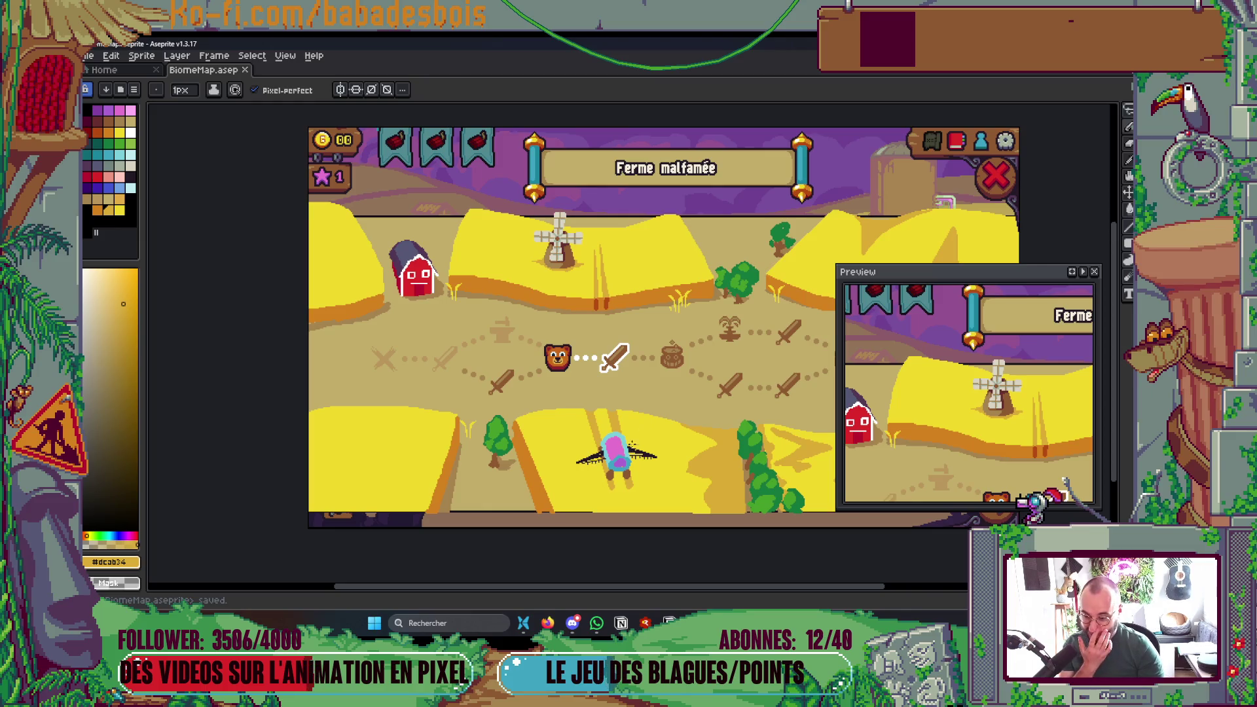
- Draw a pink line along the winged character's right body edge
scroll(632, 441, "up", 5)
left_click(601, 377, "alt")
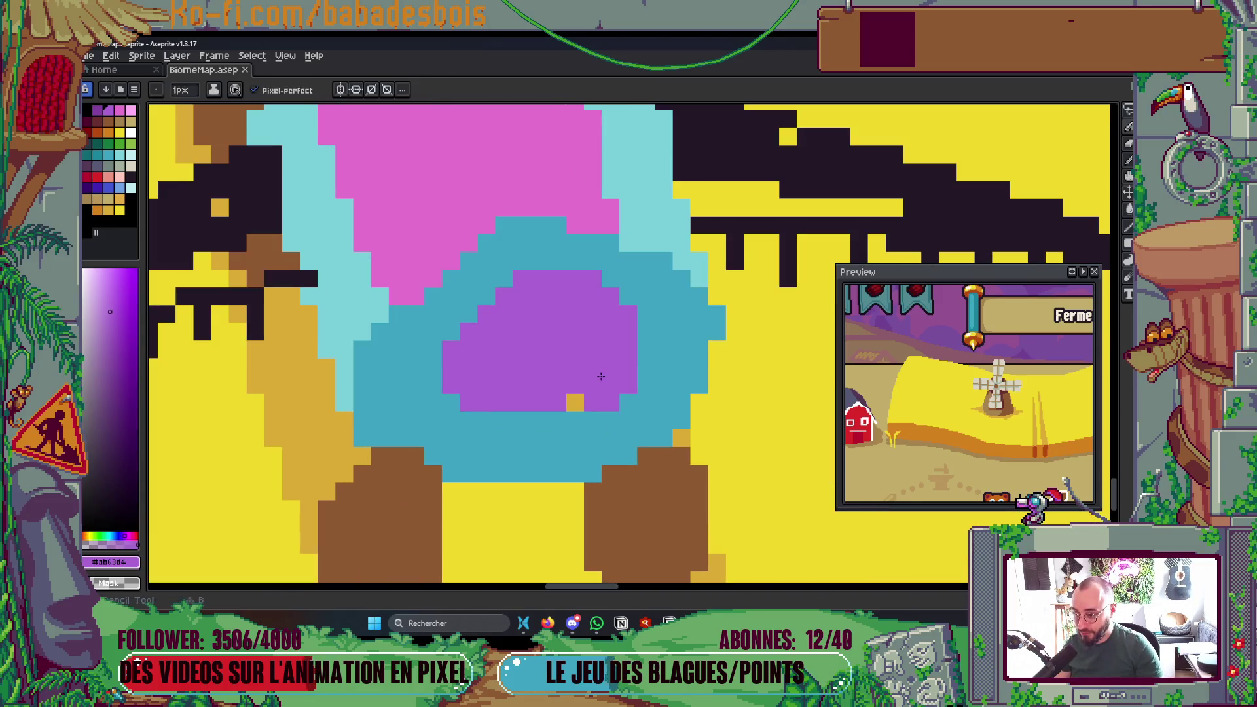
scroll(601, 377, "down", 3)
scroll(590, 379, "down", 2)
scroll(577, 385, "up", 2)
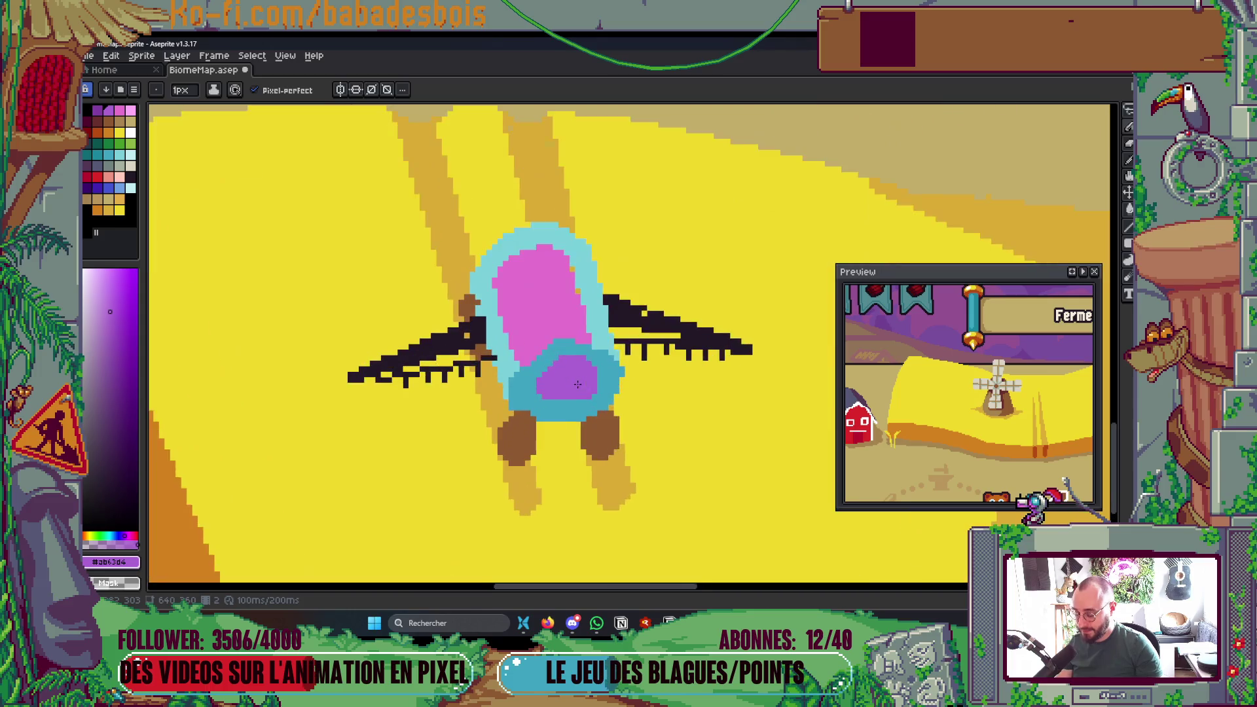
scroll(578, 385, "up", 1)
left_click(539, 317, "alt")
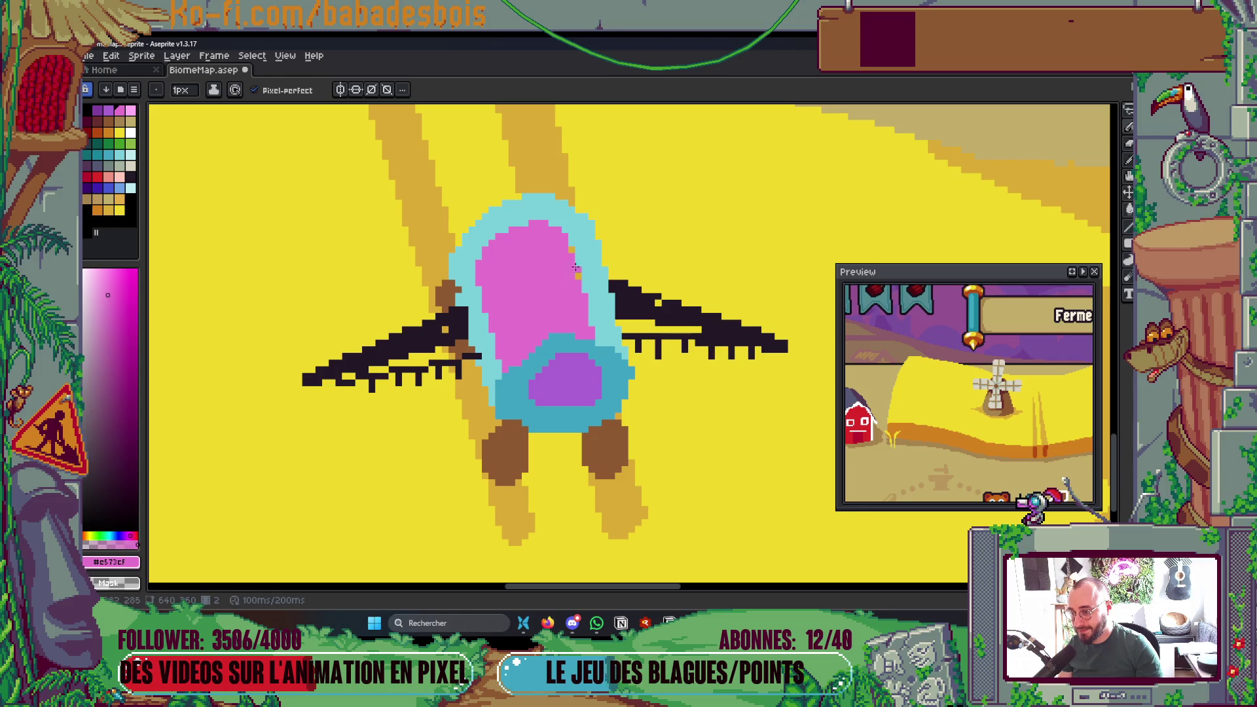
mouse_move(571, 247)
left_mouse_down()
mouse_move(584, 312)
mouse_move(582, 276)
left_mouse_up()
scroll(575, 288, "down", 6)
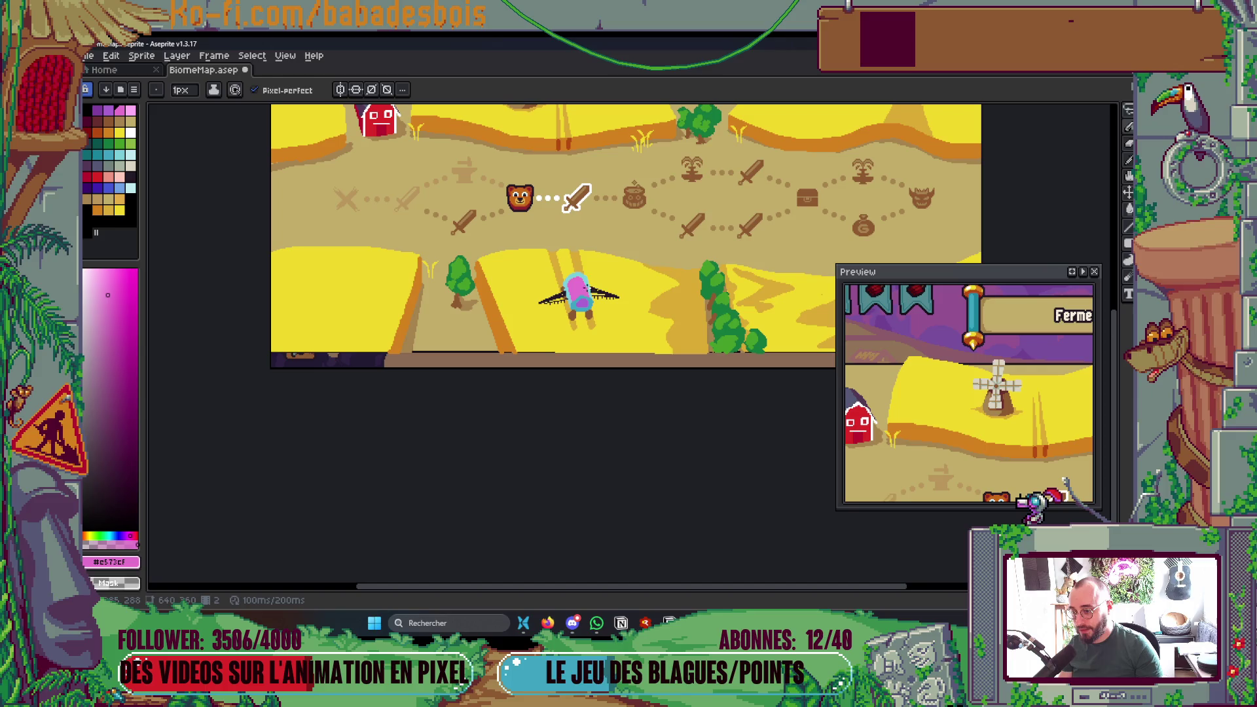
scroll(592, 296, "up", 6)
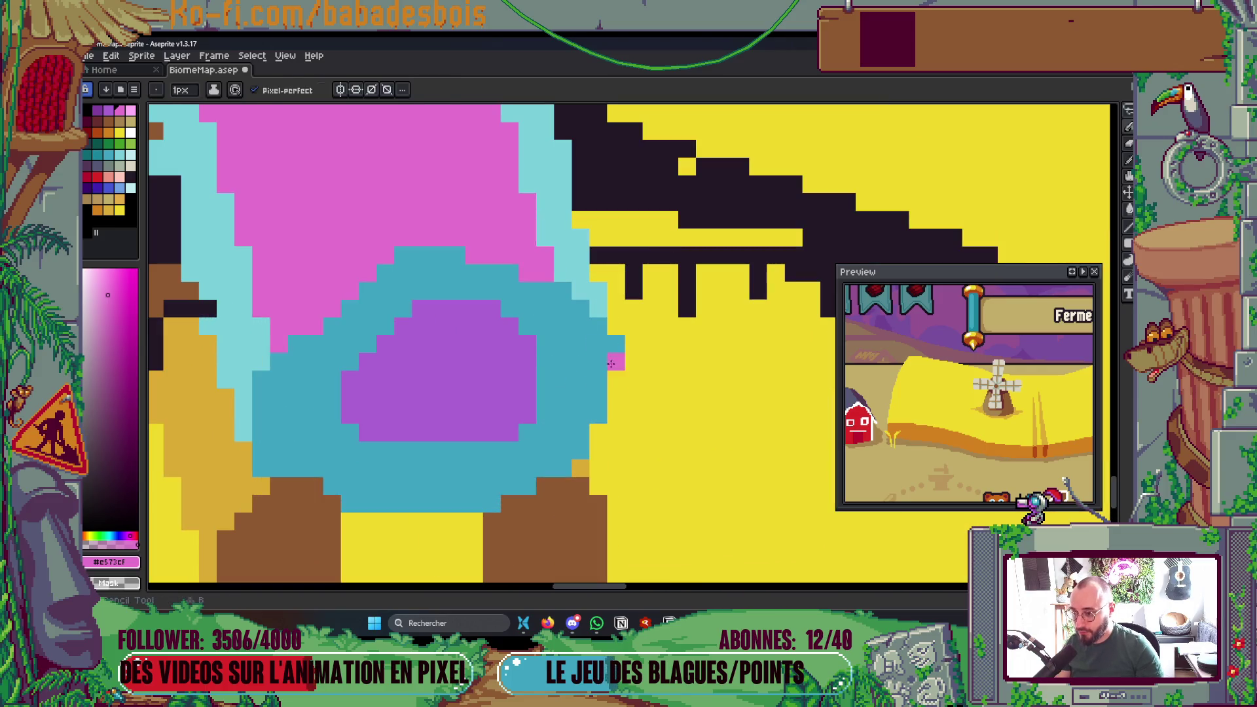
scroll(623, 304, "down", 2)
left_click_drag(607, 326, 596, 390)
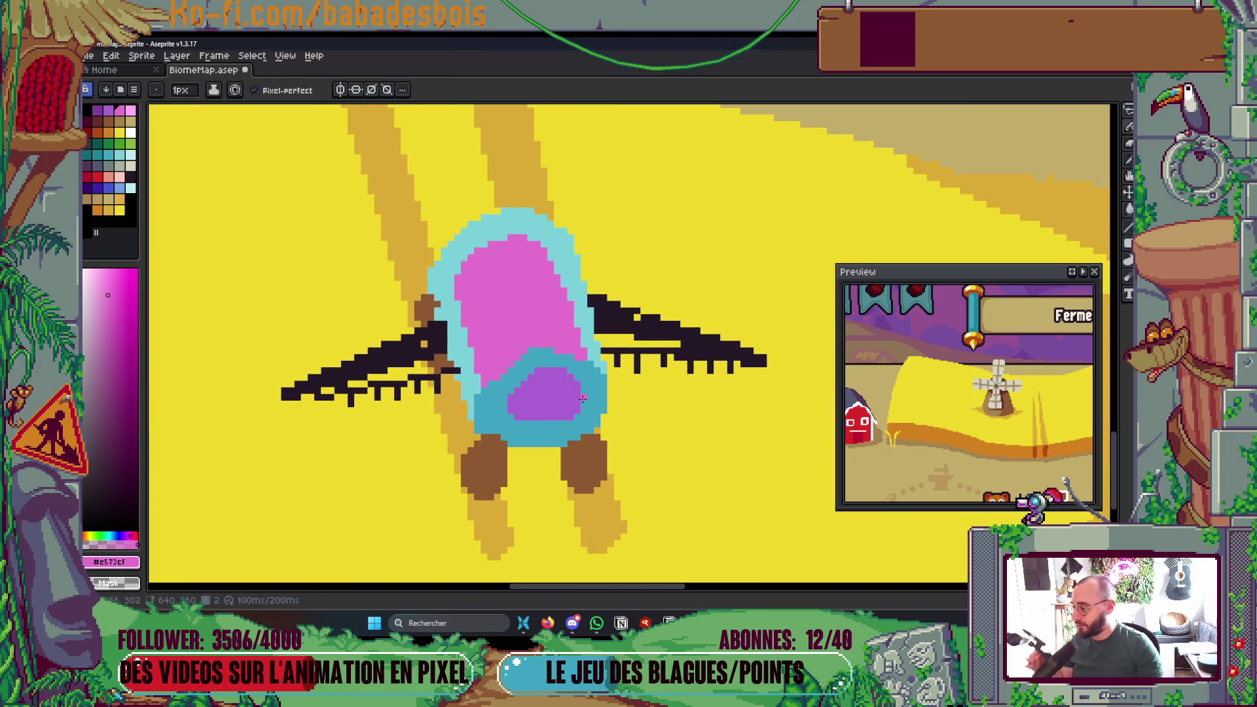
scroll(601, 393, "down", 6)
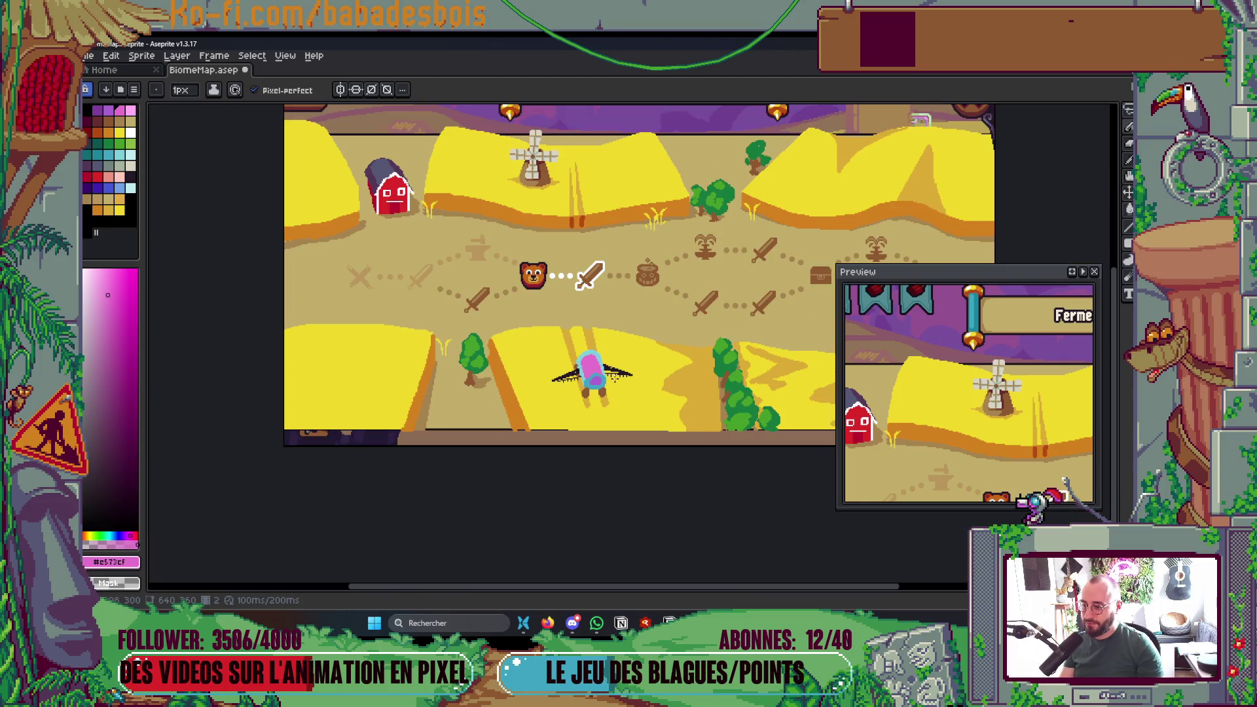
scroll(594, 374, "up", 7)
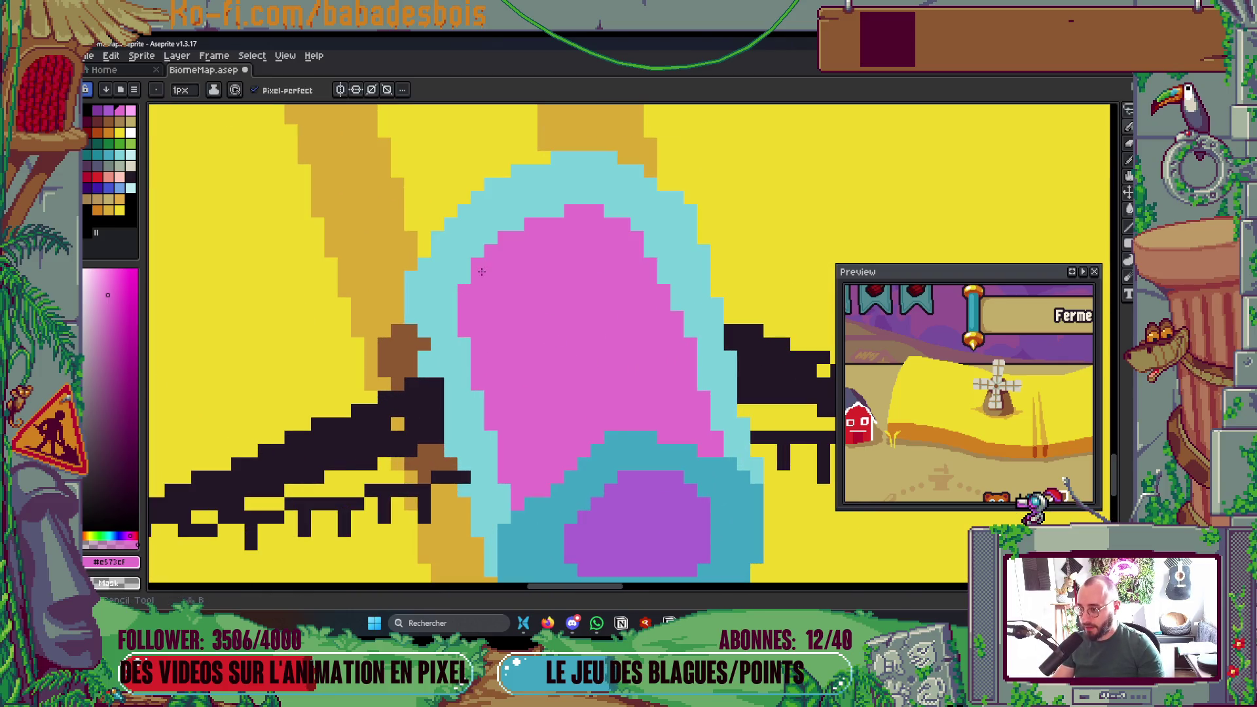
- Touch up the outline in pink and cyan and add brown pixels to the arm
left_click_drag(507, 227, 529, 212)
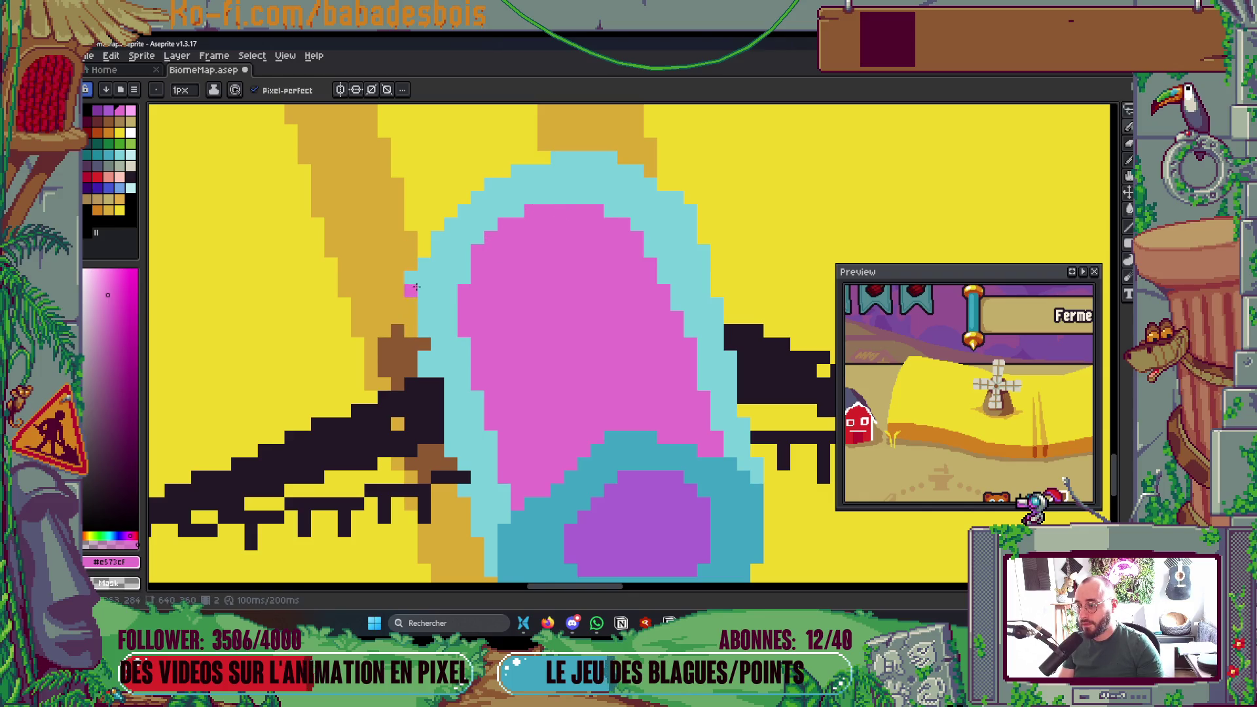
scroll(429, 341, "up", 2)
key("i")
left_click(461, 360)
key("b")
left_click(419, 348)
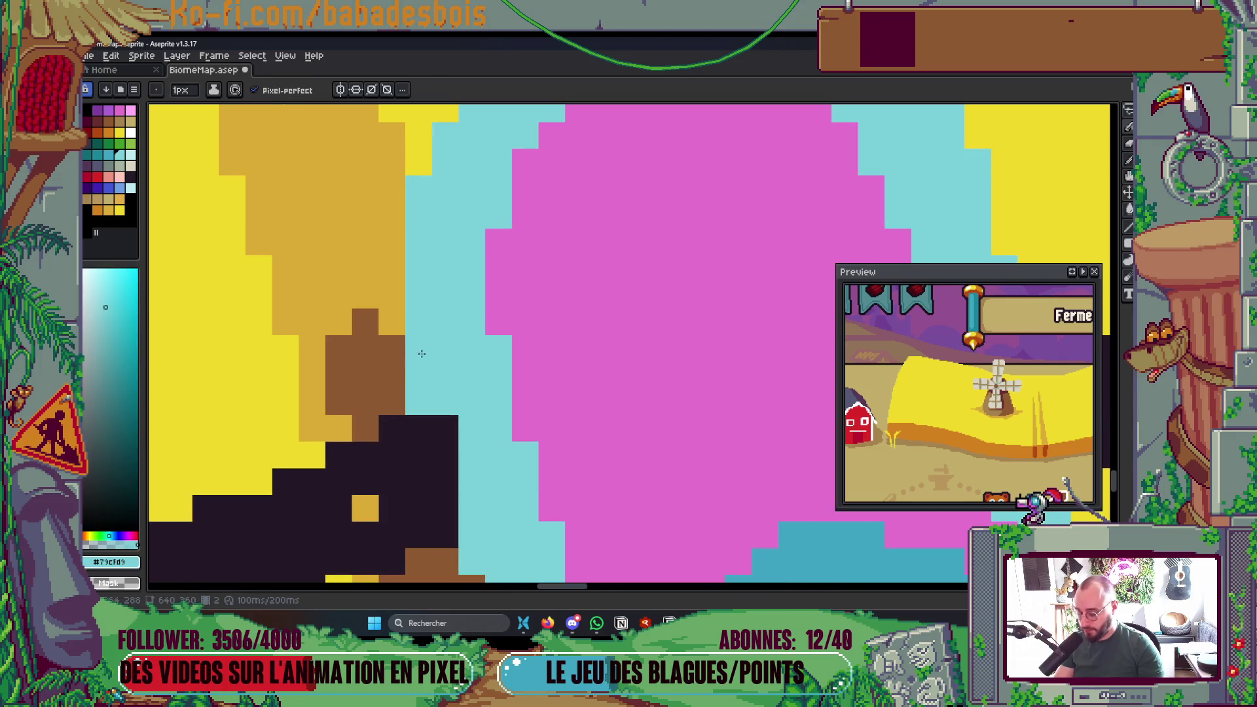
key("i")
left_click(367, 374)
key("b")
left_click(391, 301)
left_click(365, 298)
scroll(411, 308, "down", 5)
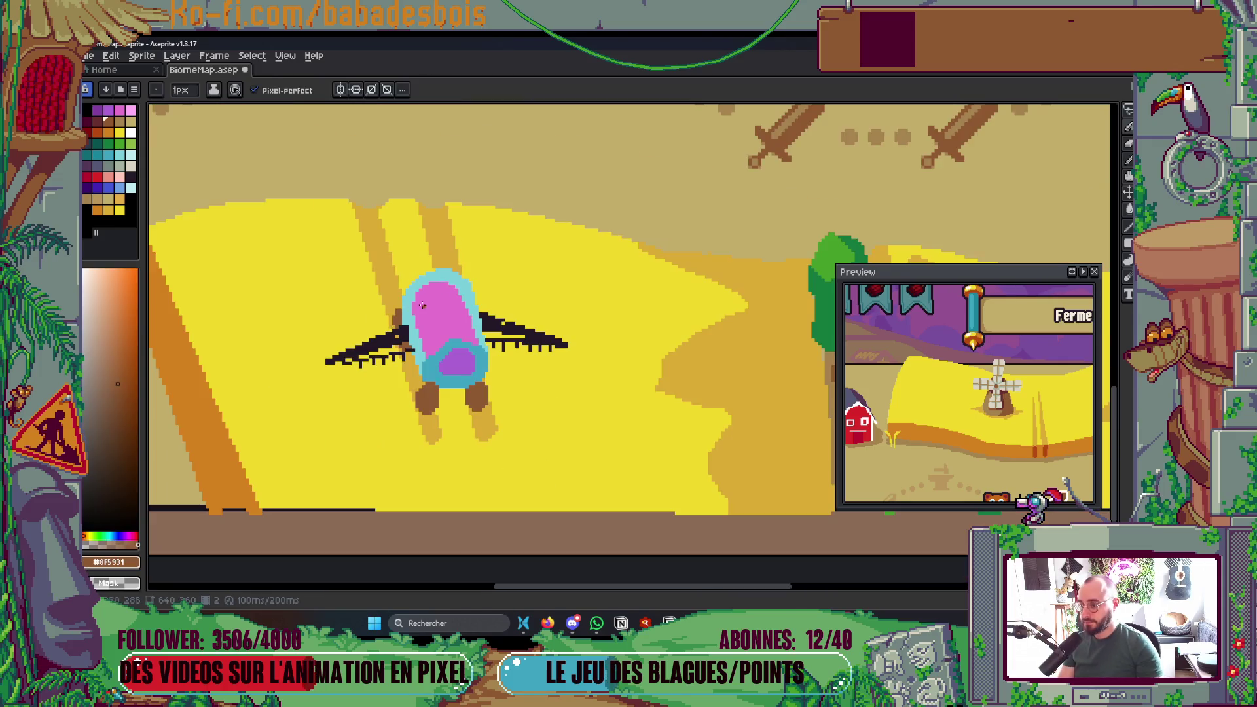
scroll(447, 300, "up", 5)
- Paint purple strokes into the character's belly and enlarge the brush to 2 px
key("i")
left_click(440, 401)
key("b")
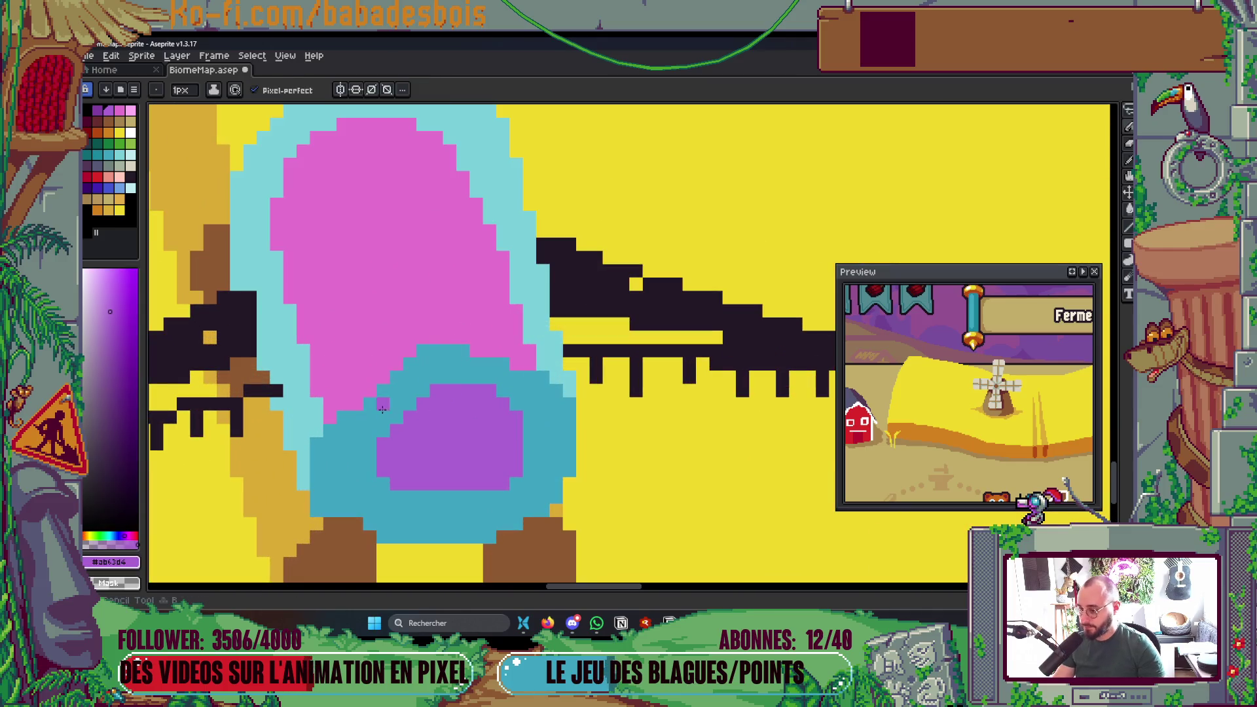
key("i")
left_click(388, 417)
key("b")
key("ctrl+z")
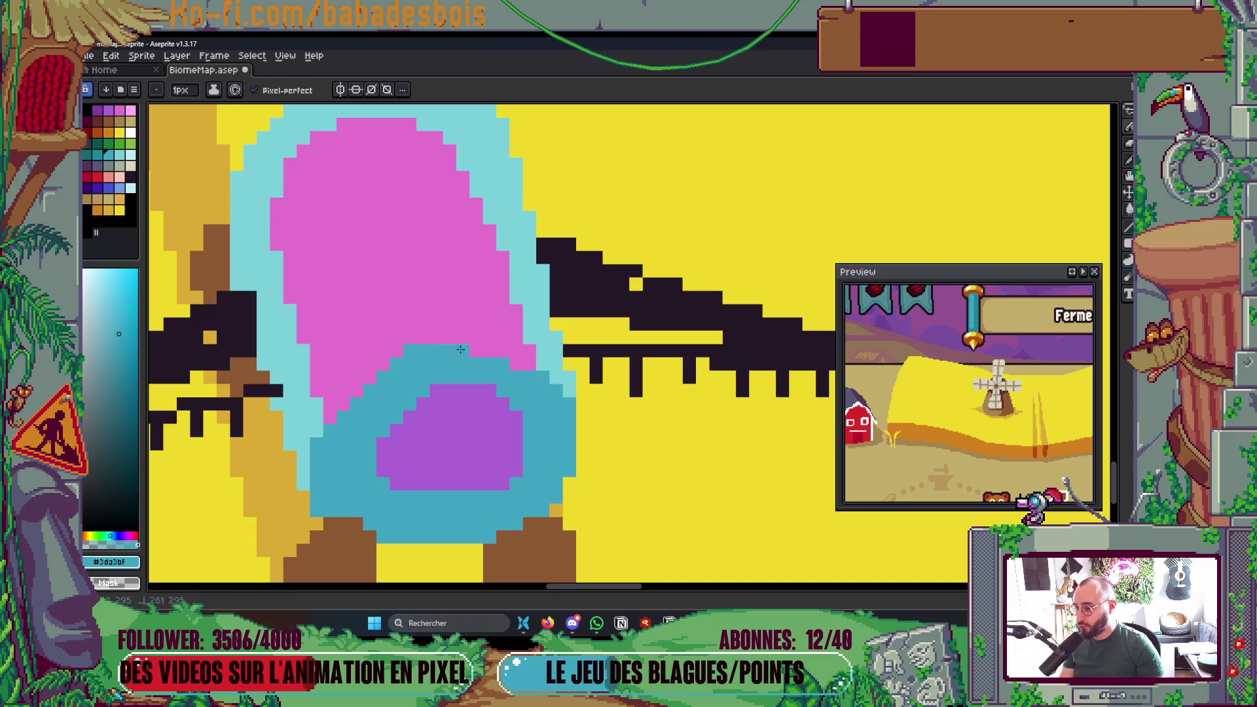
scroll(509, 374, "up", 2)
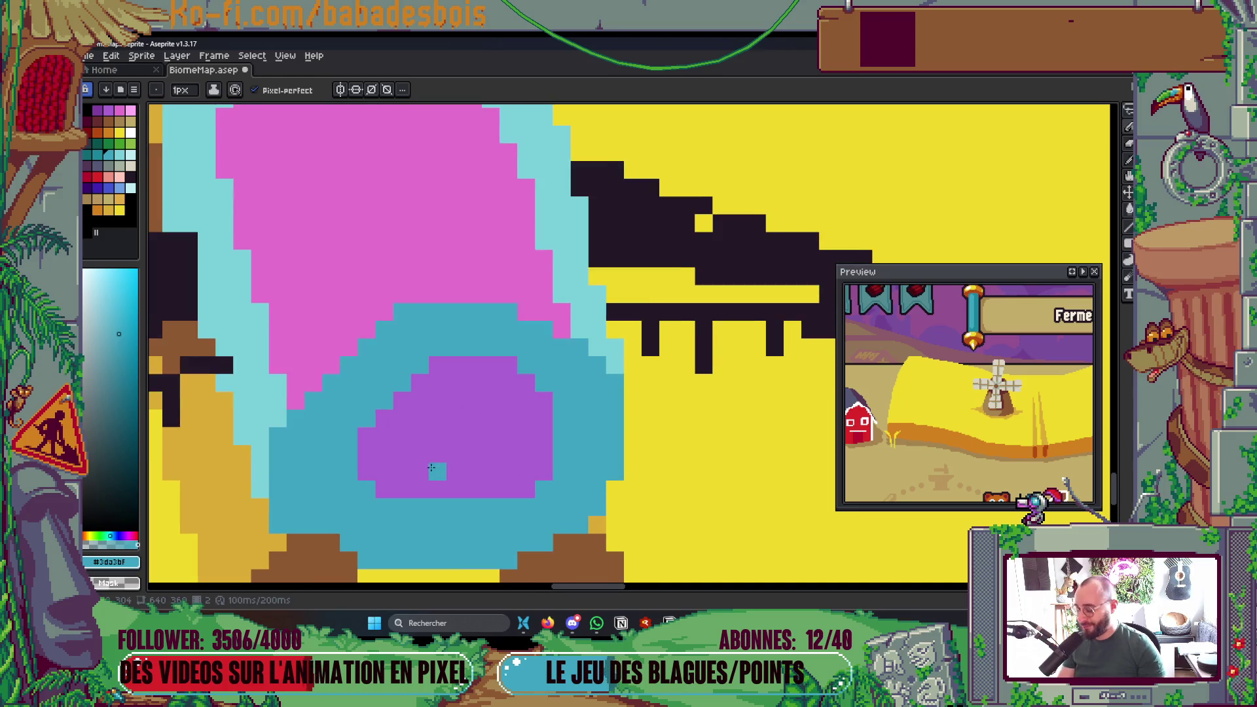
key("i")
left_click(502, 401)
key("b")
left_click_drag(421, 362, 489, 300)
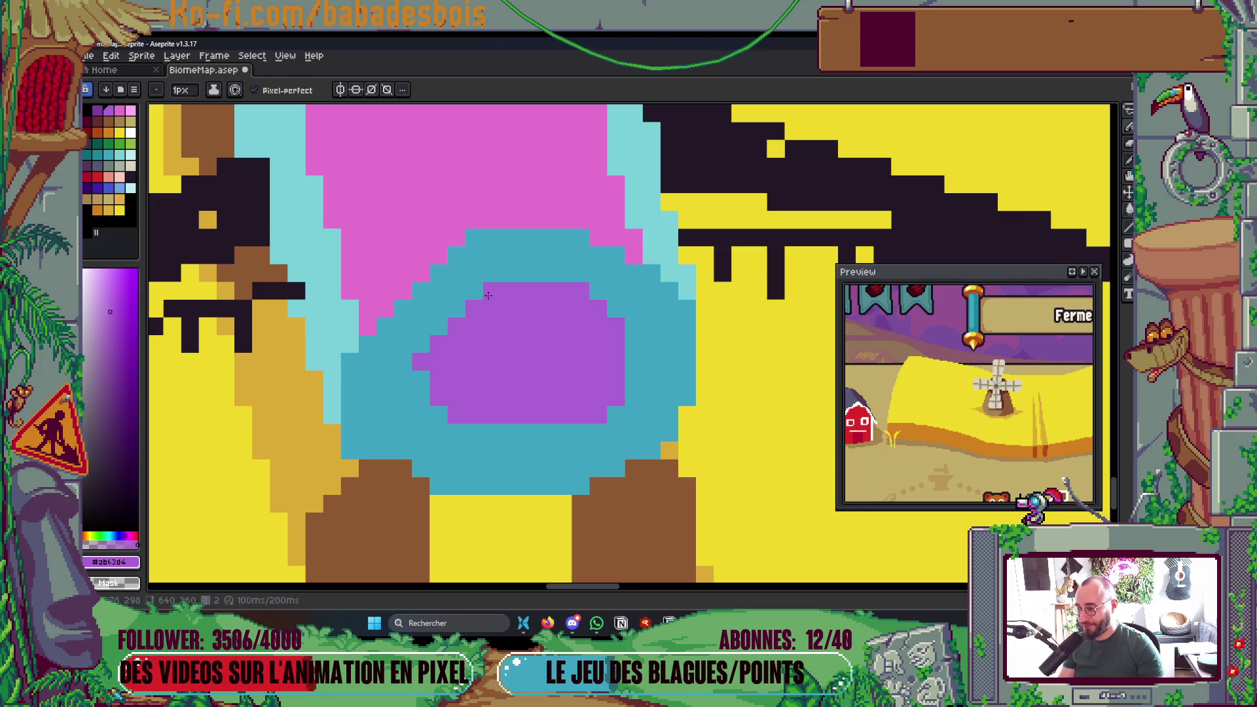
mouse_move(437, 385)
left_mouse_down()
mouse_move(423, 399)
mouse_move(490, 423)
mouse_move(600, 432)
mouse_move(629, 365)
left_mouse_up()
key("plus")
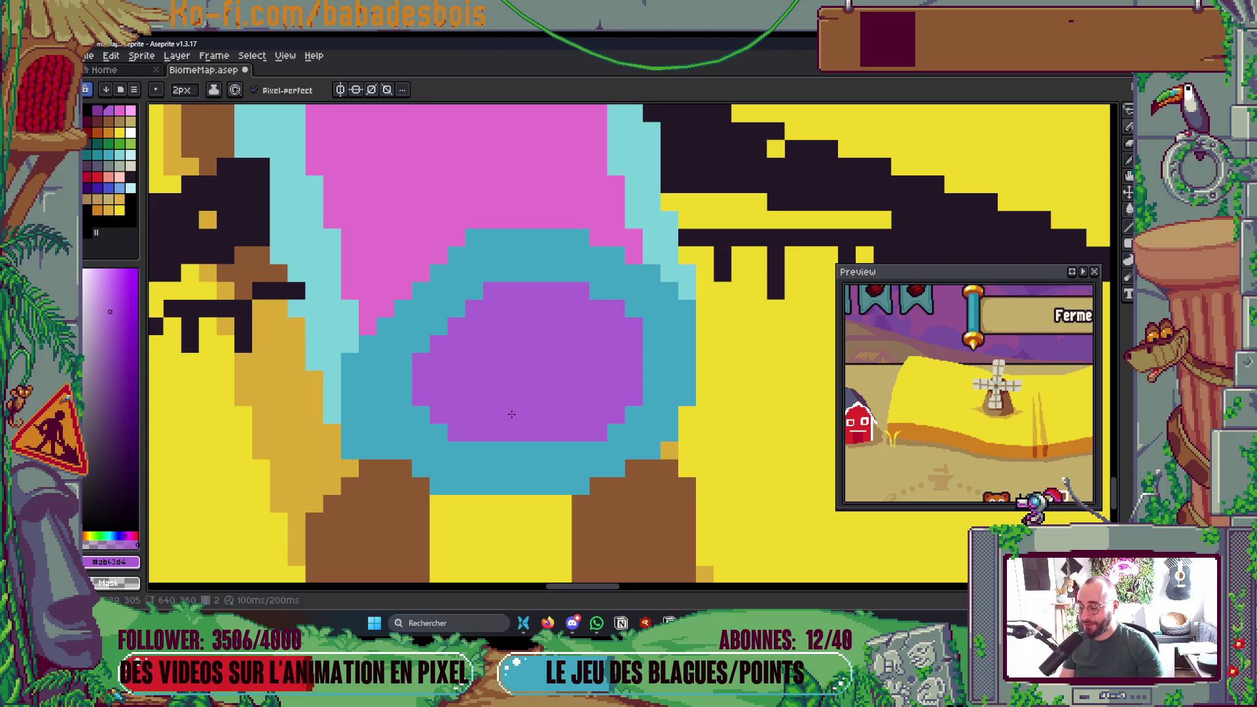
key("v")
key("b")
scroll(414, 332, "down", 3)
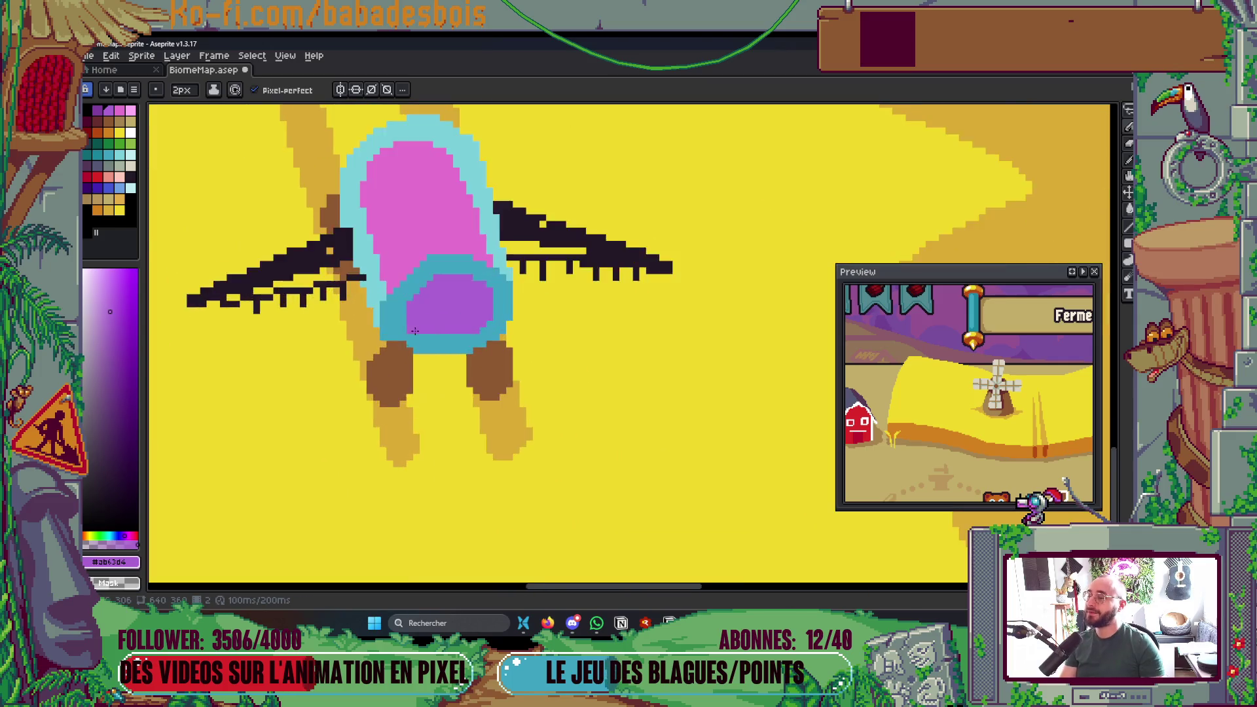
- Paint teal over the brown beneath the figure's purple belly
scroll(414, 332, "up", 3)
left_click(386, 311, "alt")
mouse_move(366, 353)
left_mouse_down()
mouse_move(451, 379)
mouse_move(458, 404)
mouse_move(665, 399)
mouse_move(765, 321)
left_mouse_up()
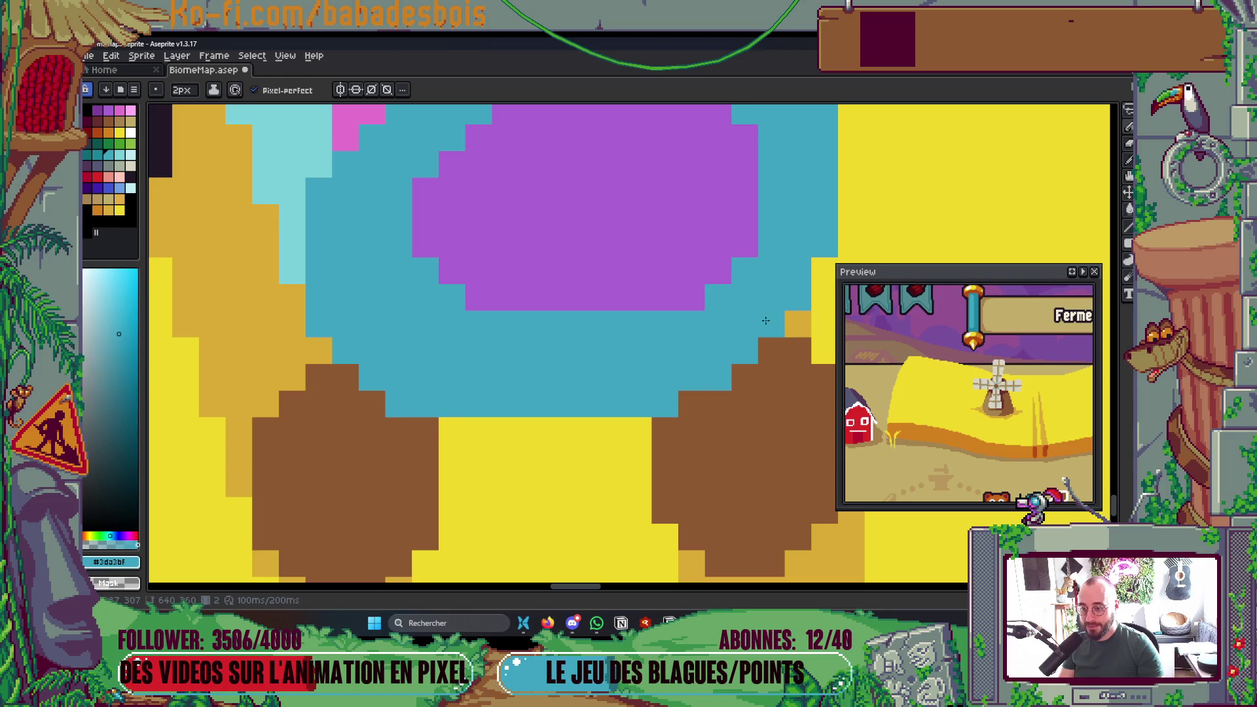
scroll(765, 320, "down", 5)
scroll(714, 463, "up", 5)
- Build up a brown leg with several pixel blocks and save
left_click(696, 472, "alt")
left_click(686, 410)
left_click(688, 420)
left_click(666, 429)
left_click(654, 415)
left_click(688, 390)
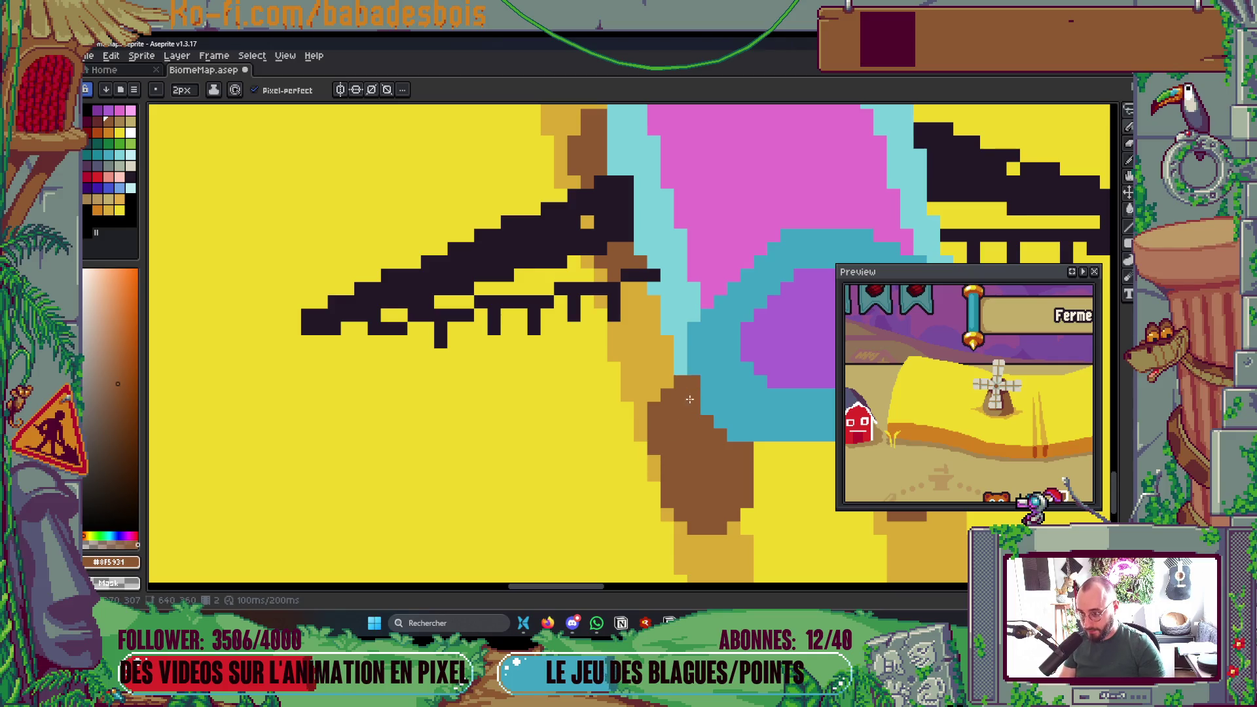
left_click_drag(676, 472, 547, 388)
key("ctrl+s")
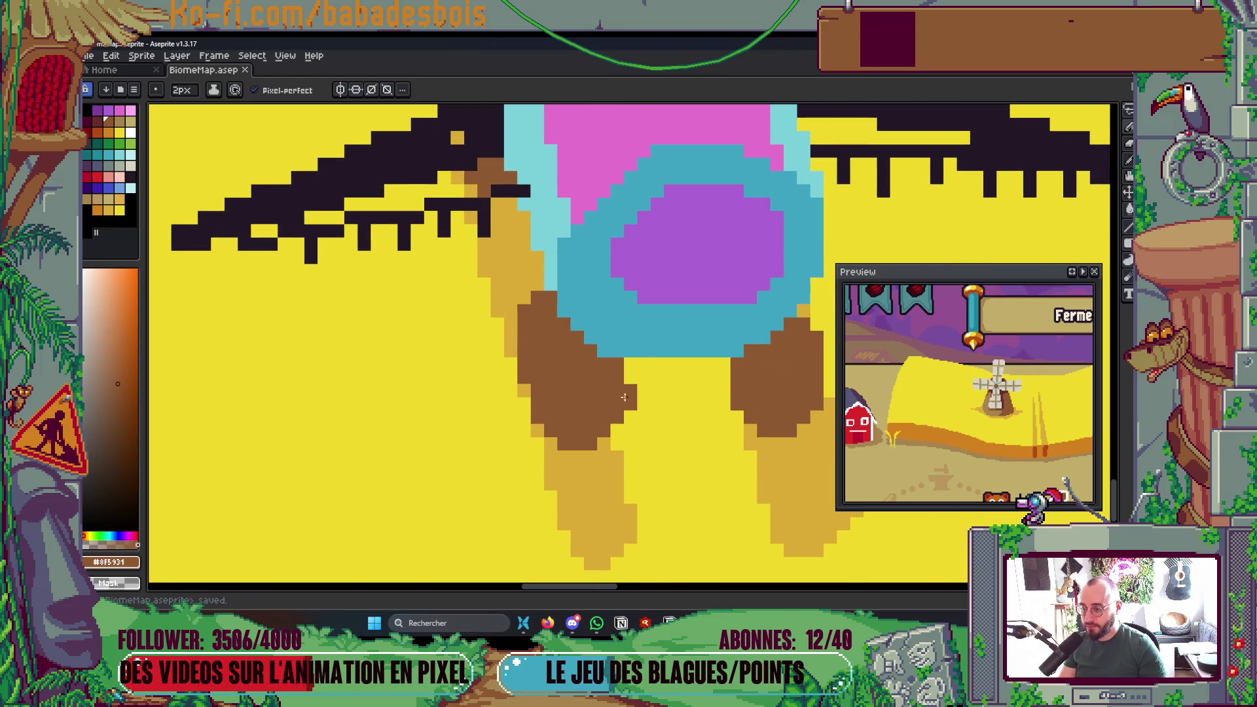
- Try light-tan highlights on the legs, undoing the extra strokes
left_click(120, 121)
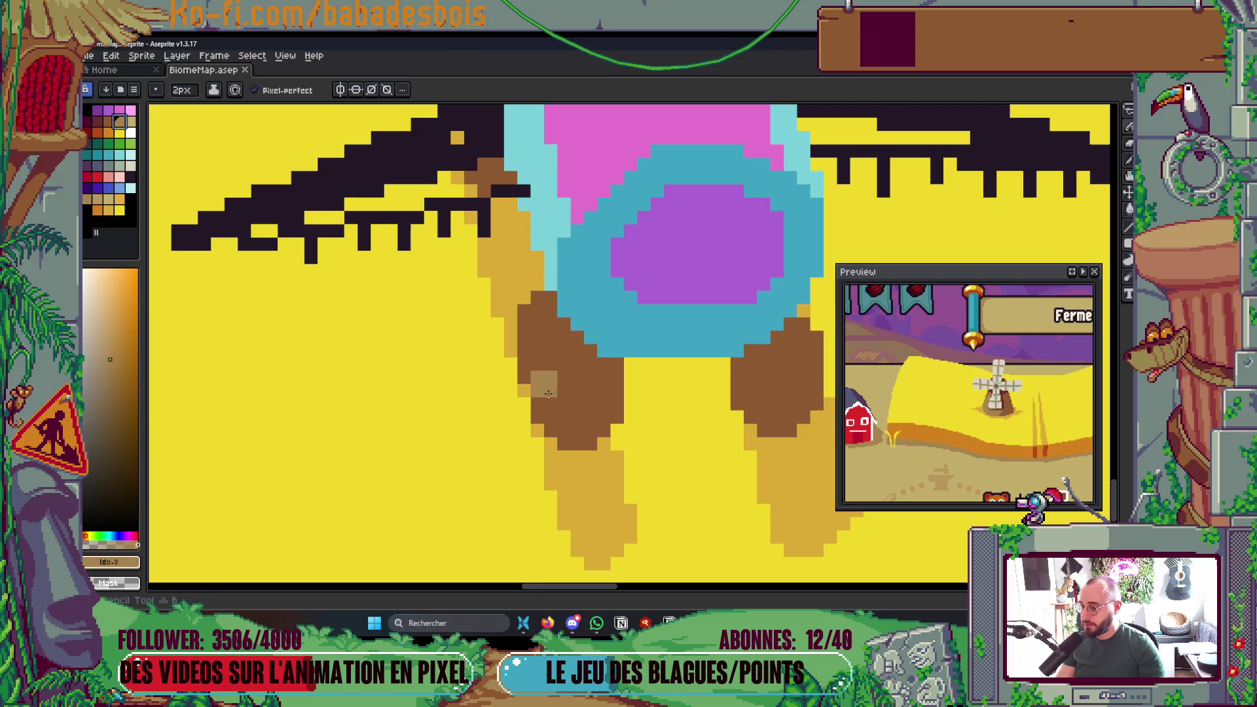
left_click_drag(588, 440, 573, 348)
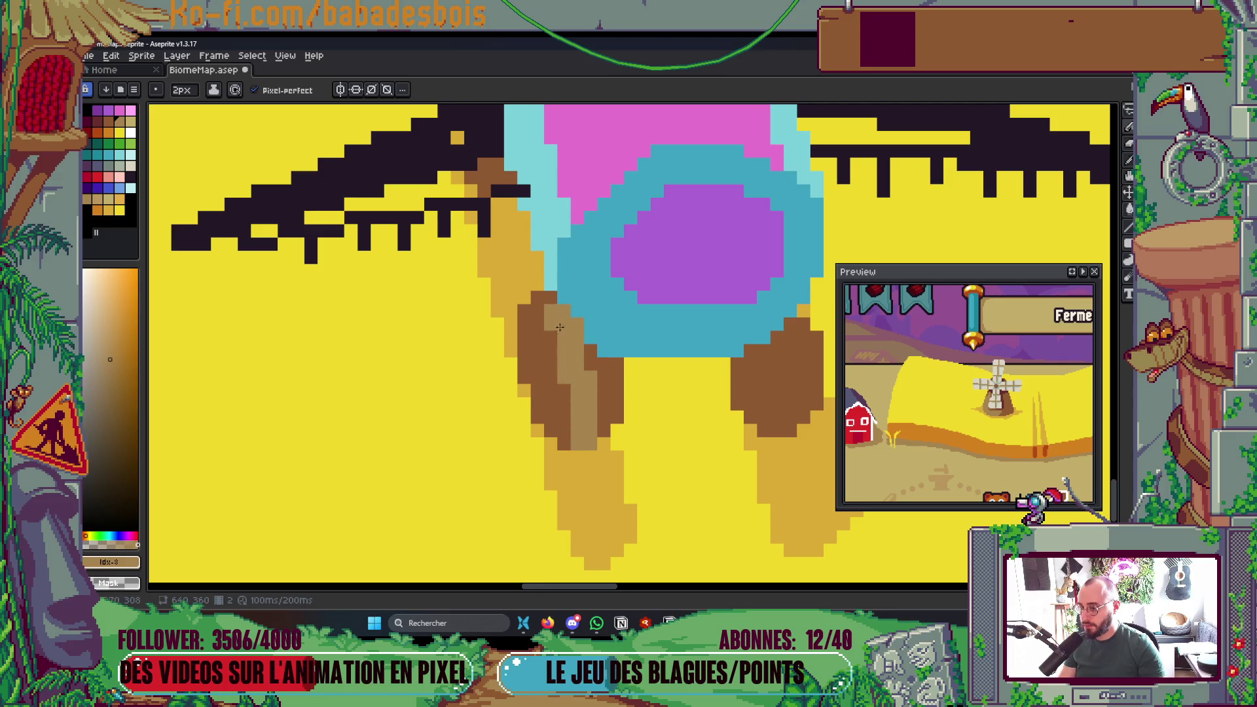
scroll(551, 312, "down", 4)
key("ctrl+s")
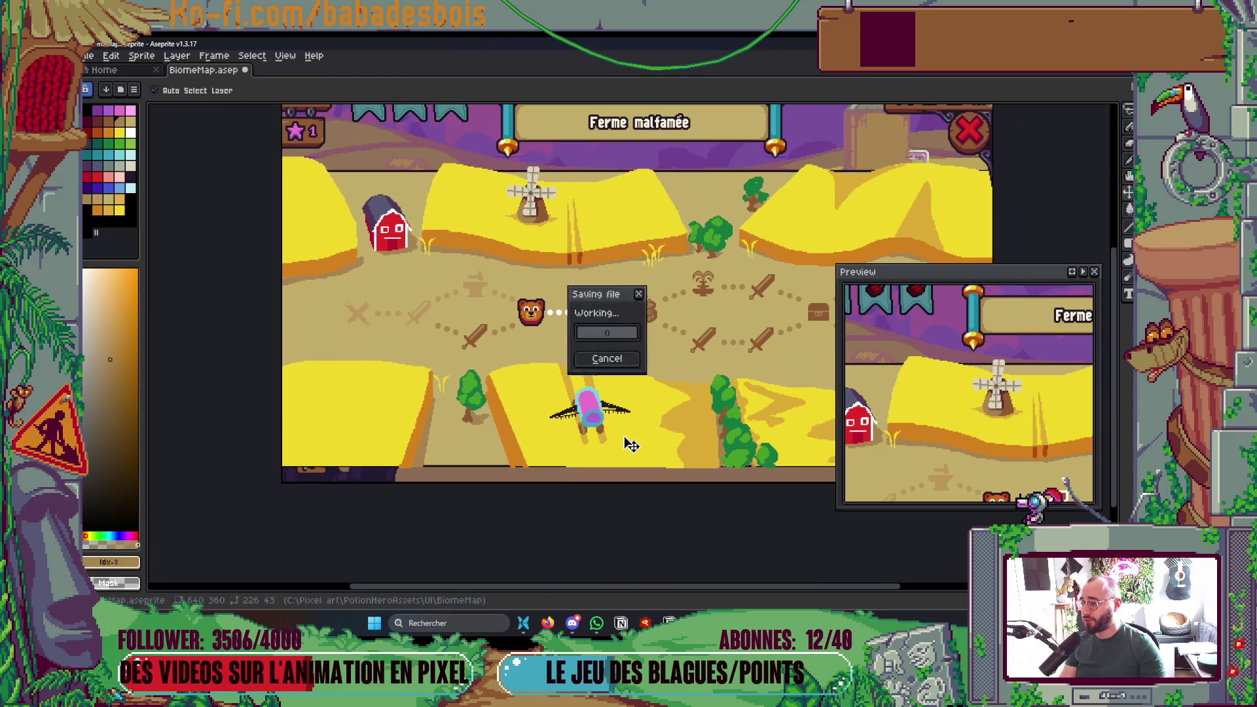
scroll(602, 428, "up", 5)
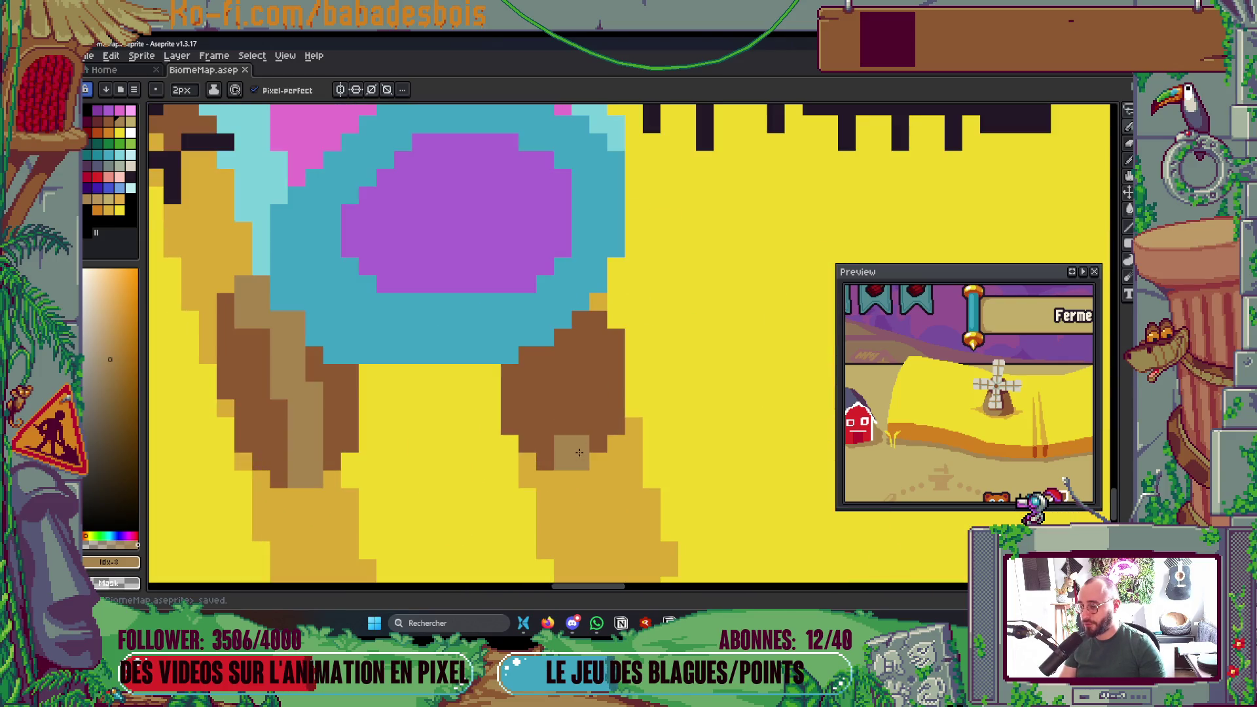
left_click_drag(577, 453, 595, 438)
key("ctrl+z")
left_click_drag(598, 334, 605, 420)
key("ctrl+z")
scroll(649, 372, "down", 5)
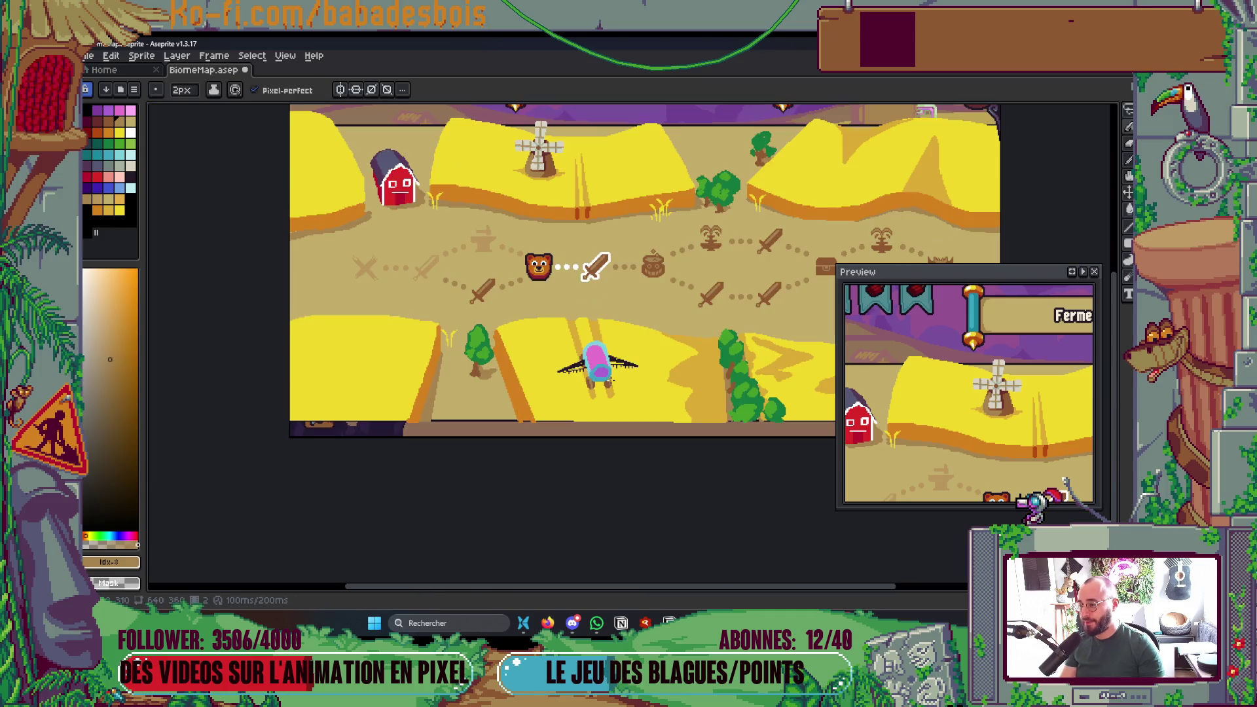
scroll(602, 386, "up", 6)
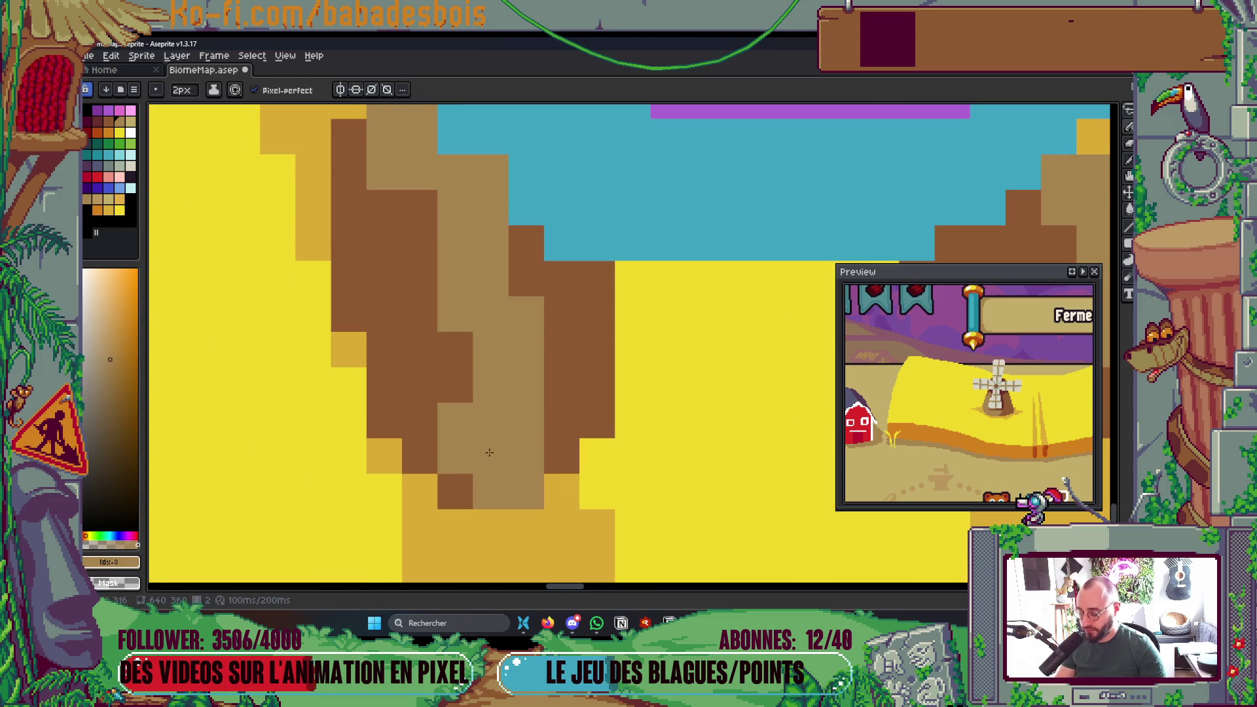
- Repaint the light-tan leg columns in darker brown and save the map
left_click(444, 434, "alt")
mouse_move(452, 276)
left_mouse_down()
mouse_move(449, 297)
mouse_move(497, 346)
mouse_move(522, 466)
left_mouse_up()
scroll(523, 466, "down", 4)
key("ctrl+s")
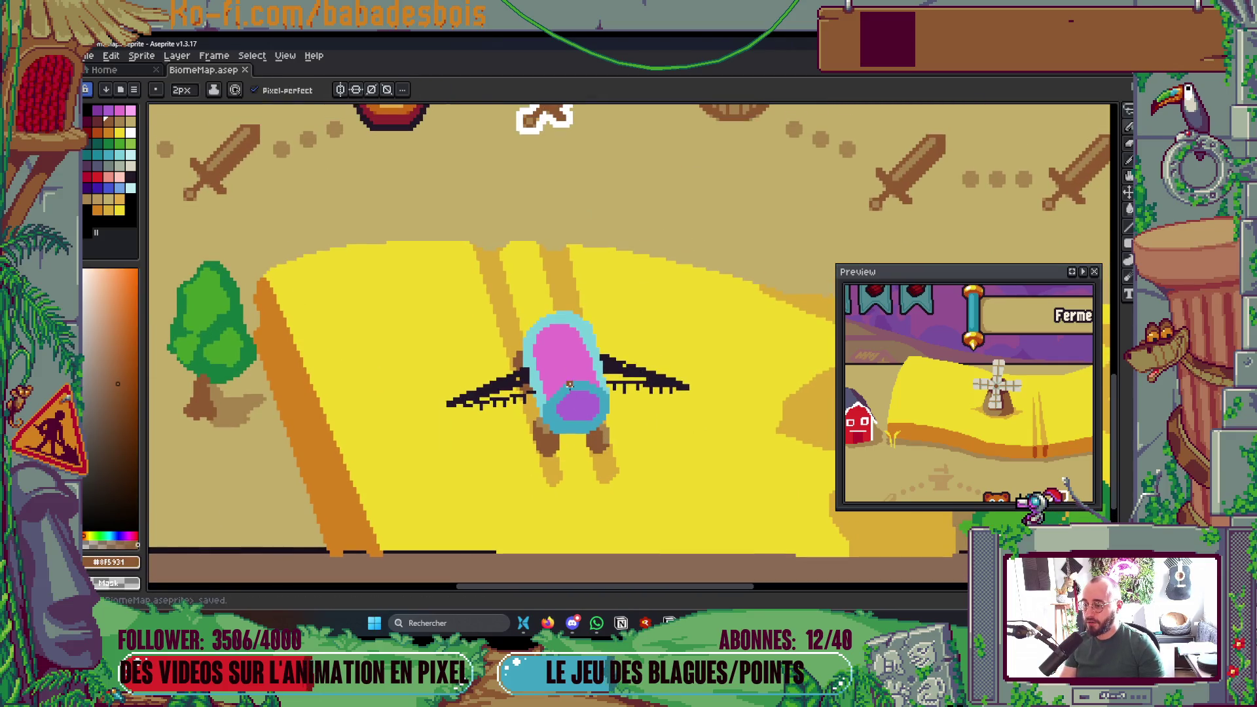
scroll(570, 386, "down", 2)
scroll(551, 451, "up", 2)
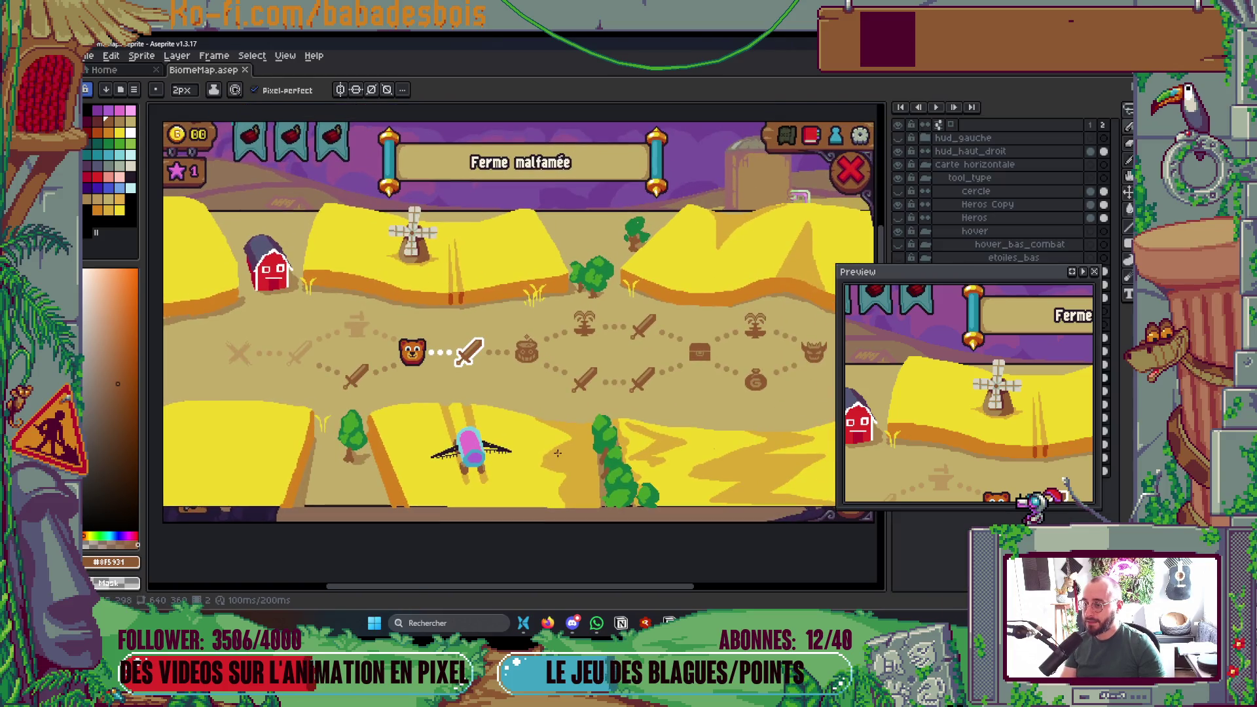
left_click_drag(521, 451, 482, 445)
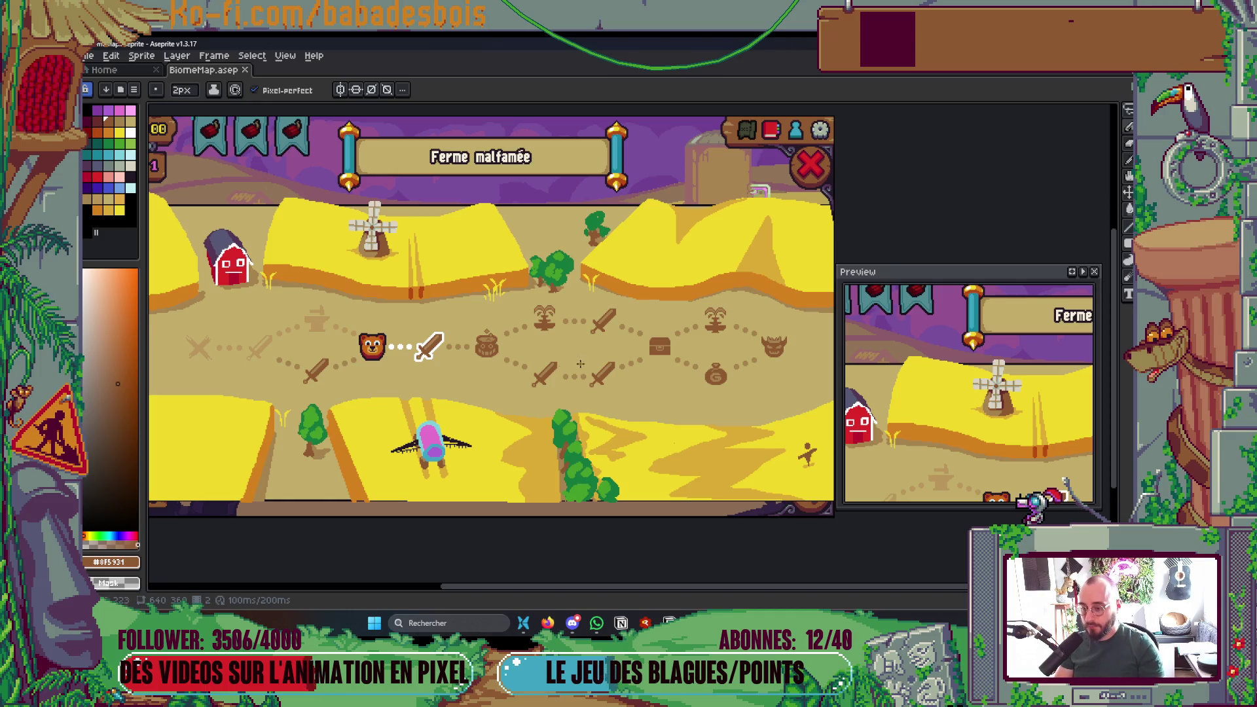
scroll(678, 470, "up", 3)
scroll(642, 340, "up", 1)
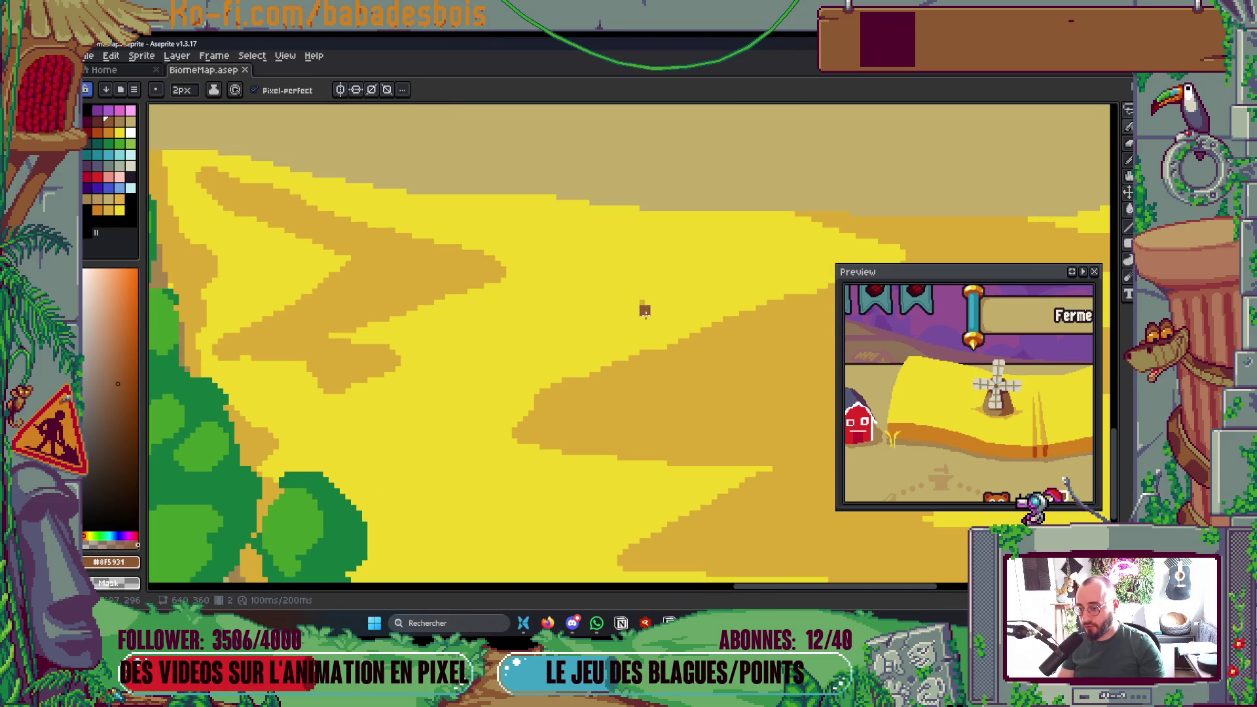
- Test a yellow stroke on the field, undo it, and save
left_click(642, 306, "alt")
key("ctrl+s")
scroll(626, 305, "down", 2)
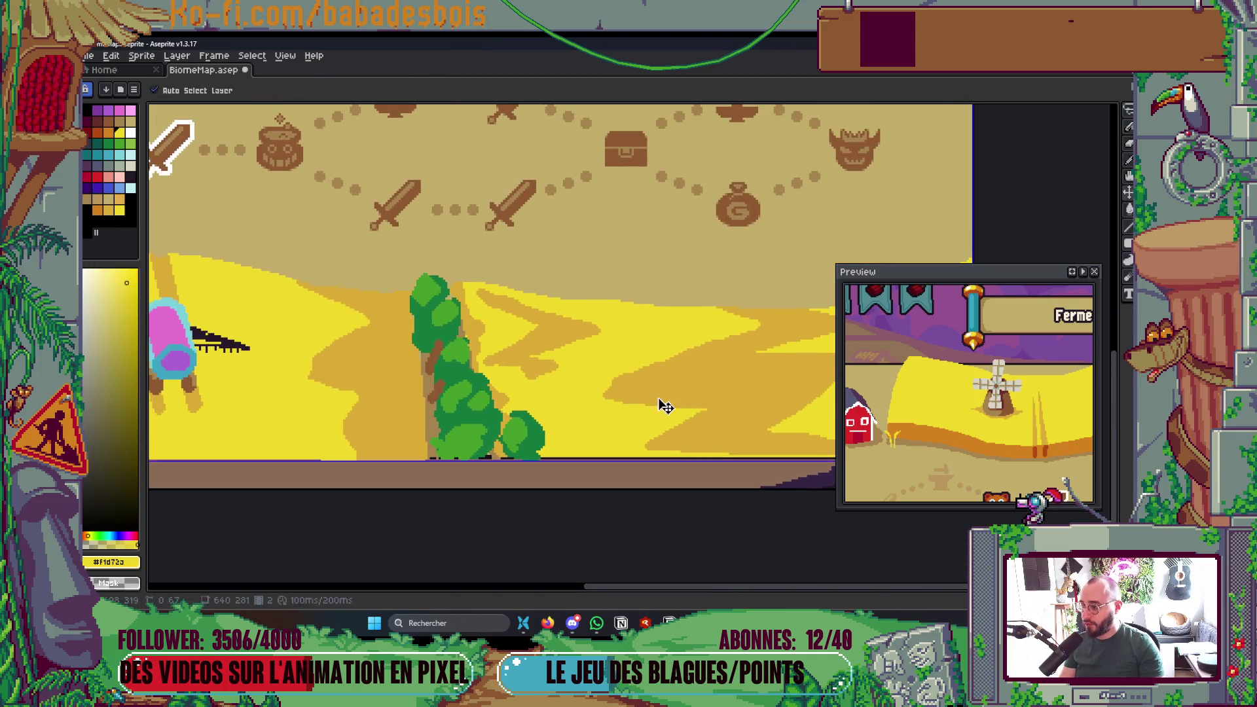
scroll(460, 457, "left", 3)
scroll(457, 418, "up", 1)
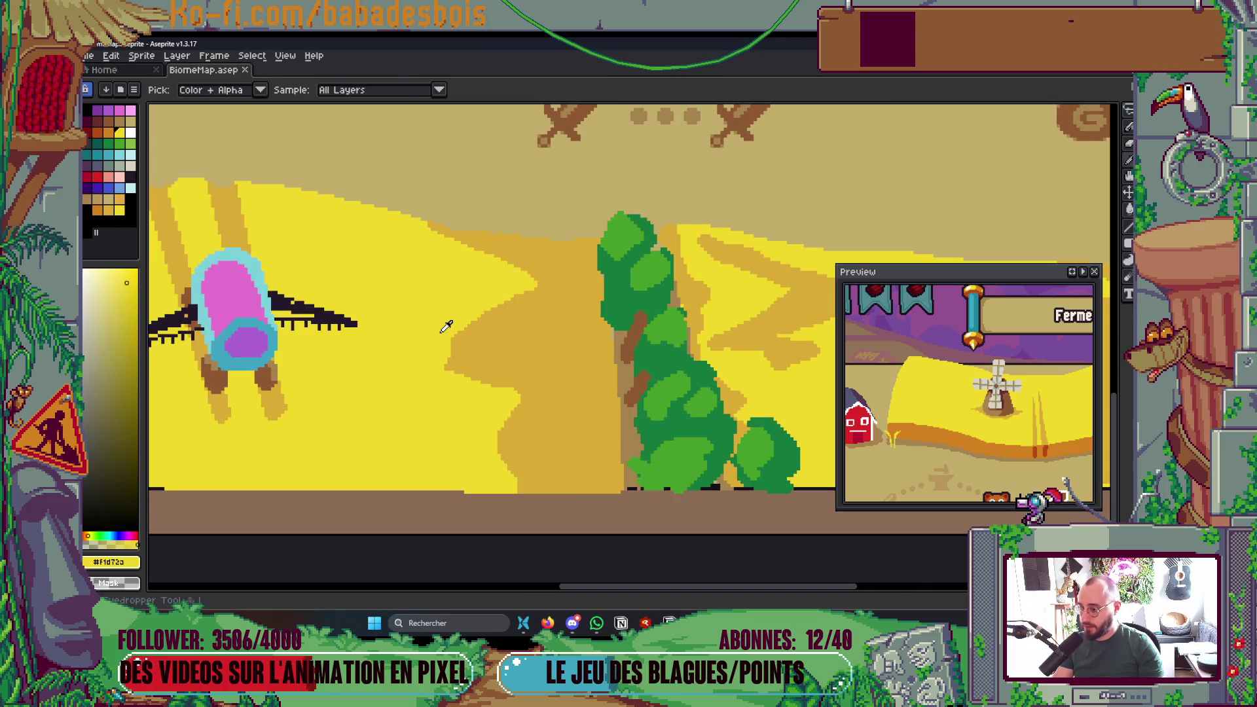
left_click_drag(450, 343, 485, 317)
key("v")
key("ctrl+z")
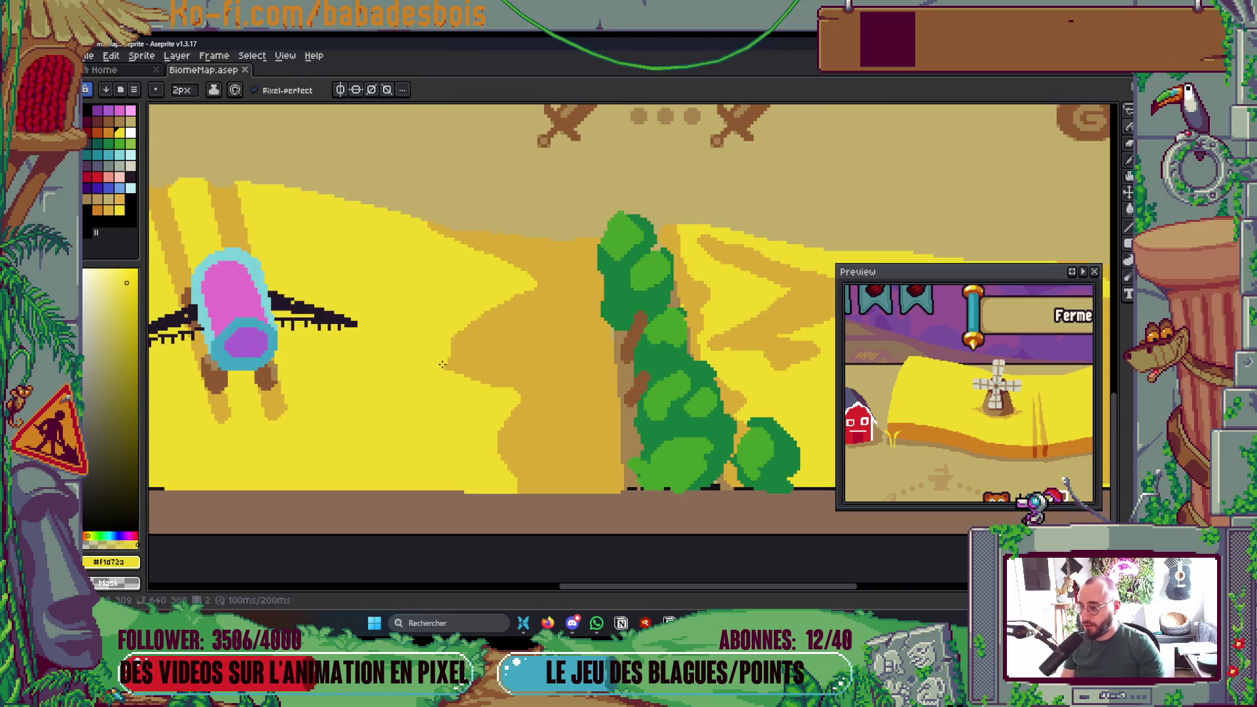
key("ctrl+s")
scroll(432, 387, "down", 3)
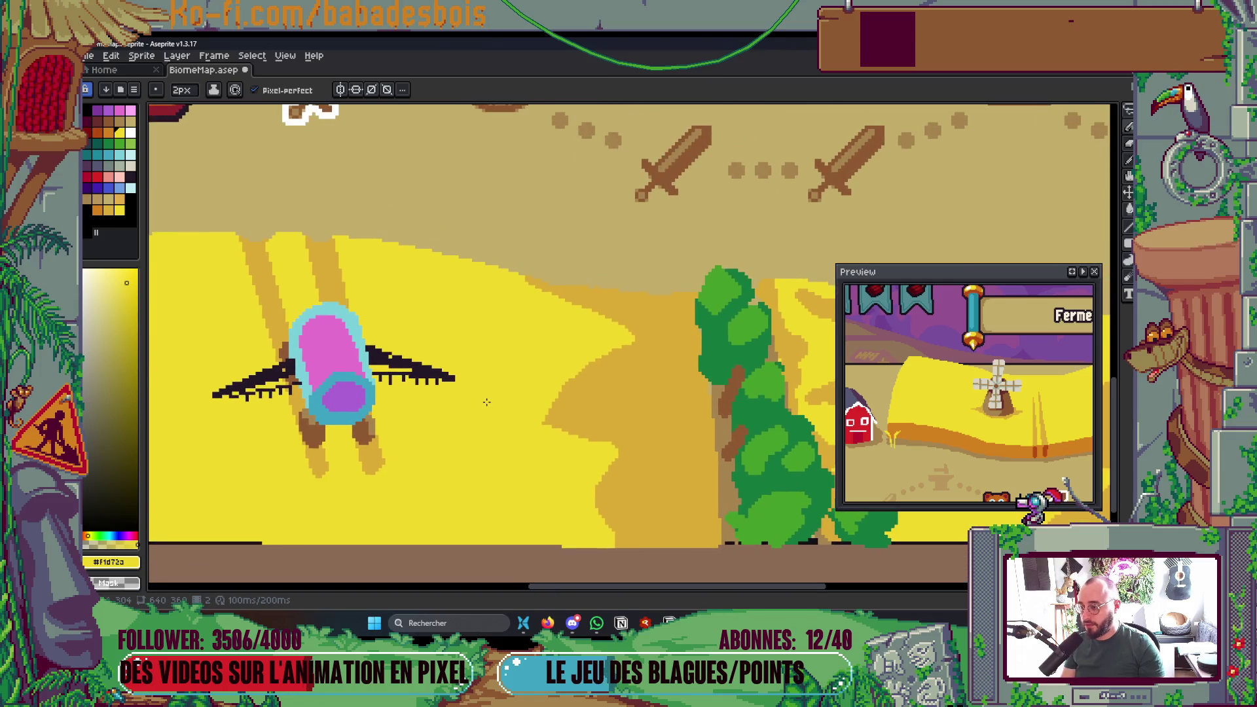
scroll(519, 502, "up", 2)
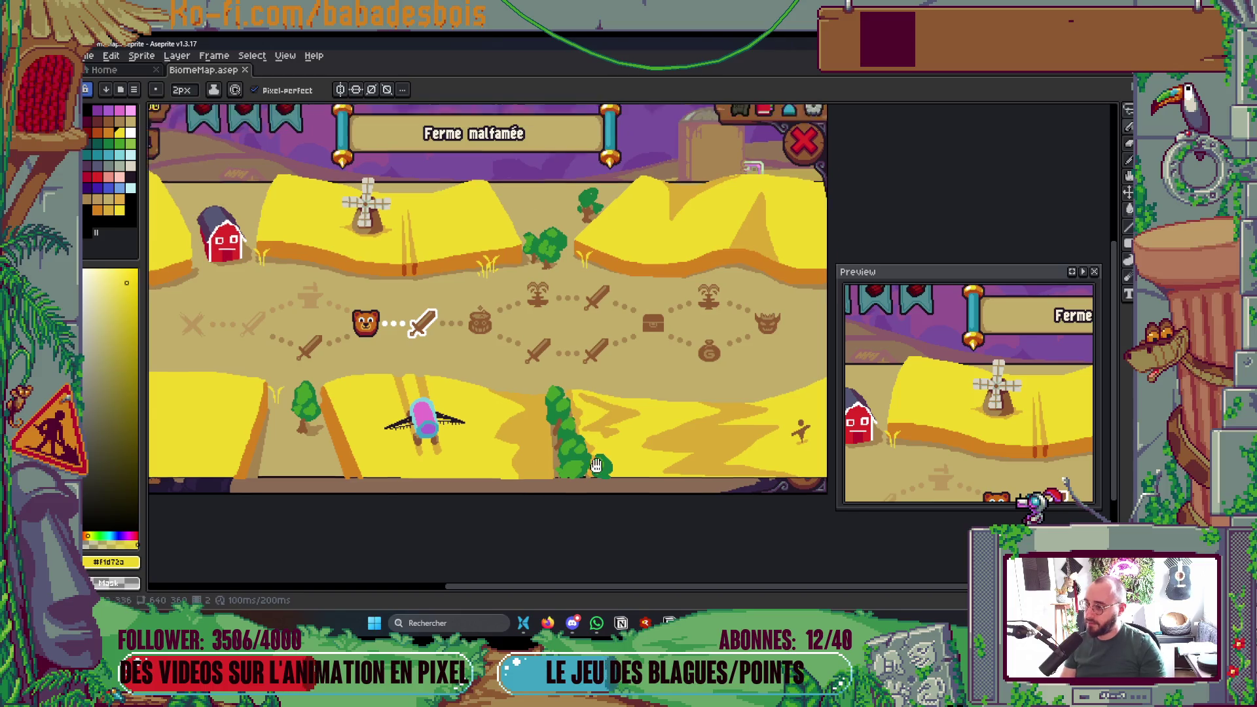
scroll(717, 294, "up", 2)
scroll(720, 292, "up", 1)
- Draw a 1 px ochre line along the lower-right field's hill edge and save
left_click(720, 301, "alt")
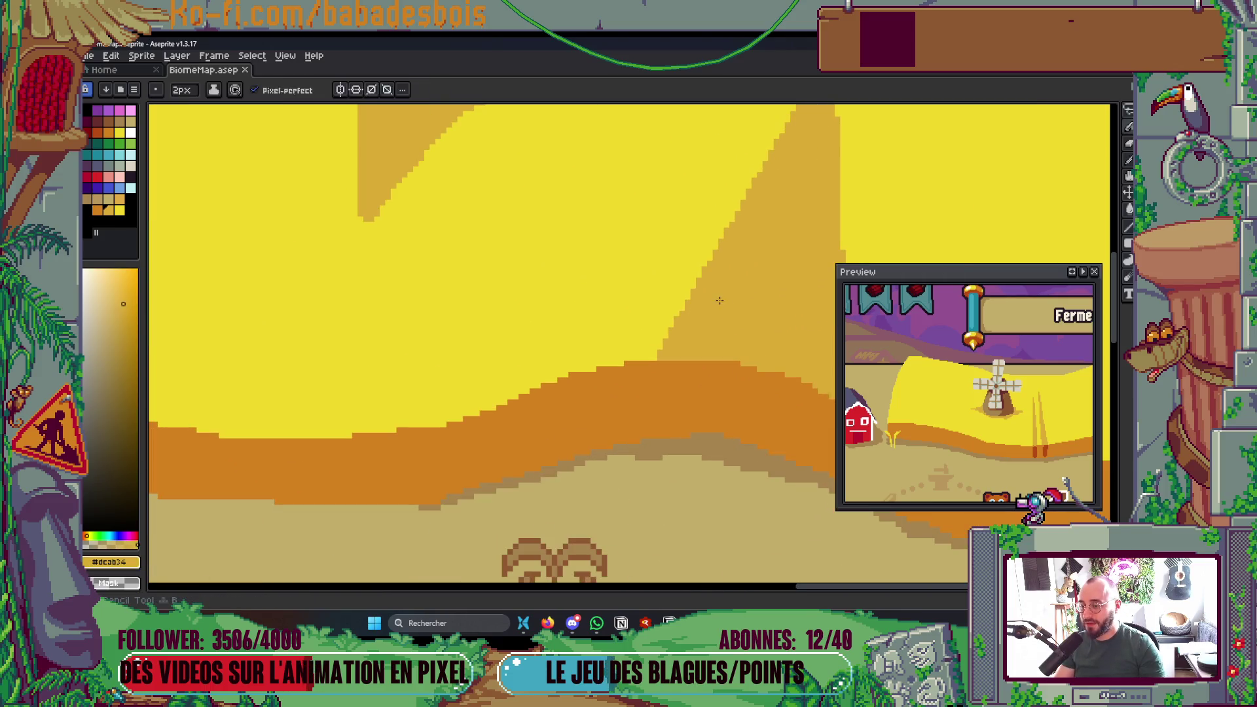
key("minus")
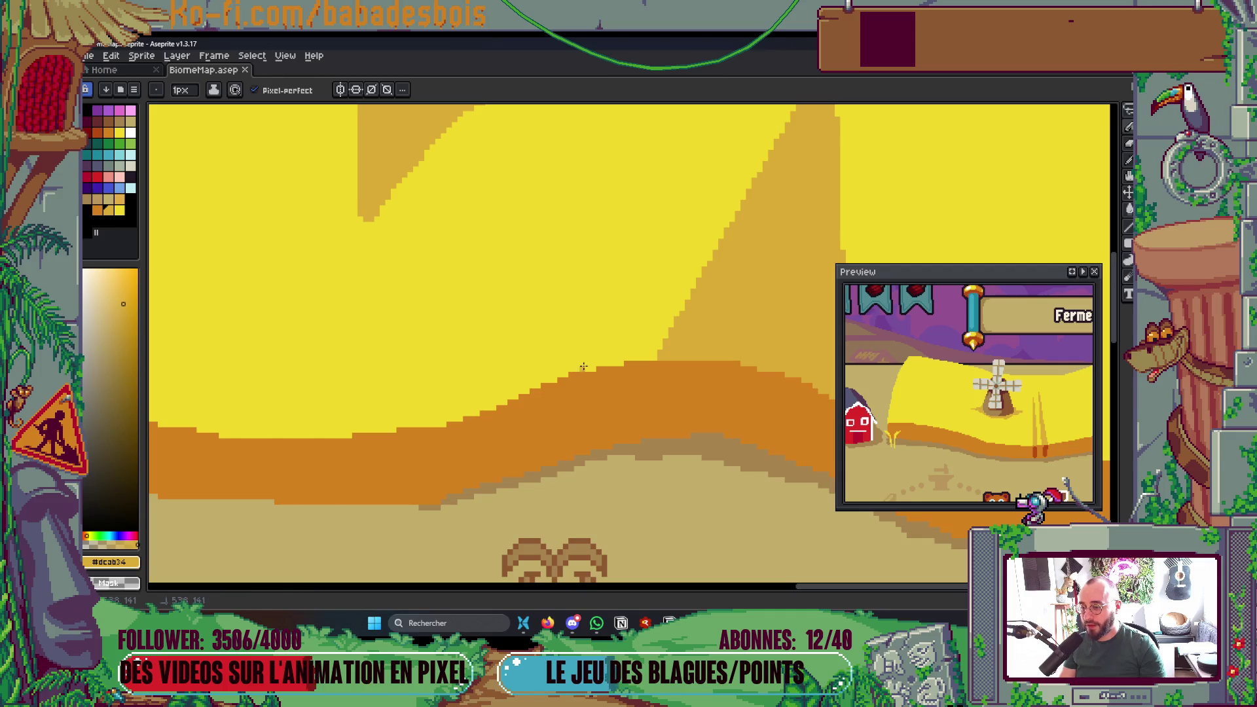
left_click(680, 311, "shift")
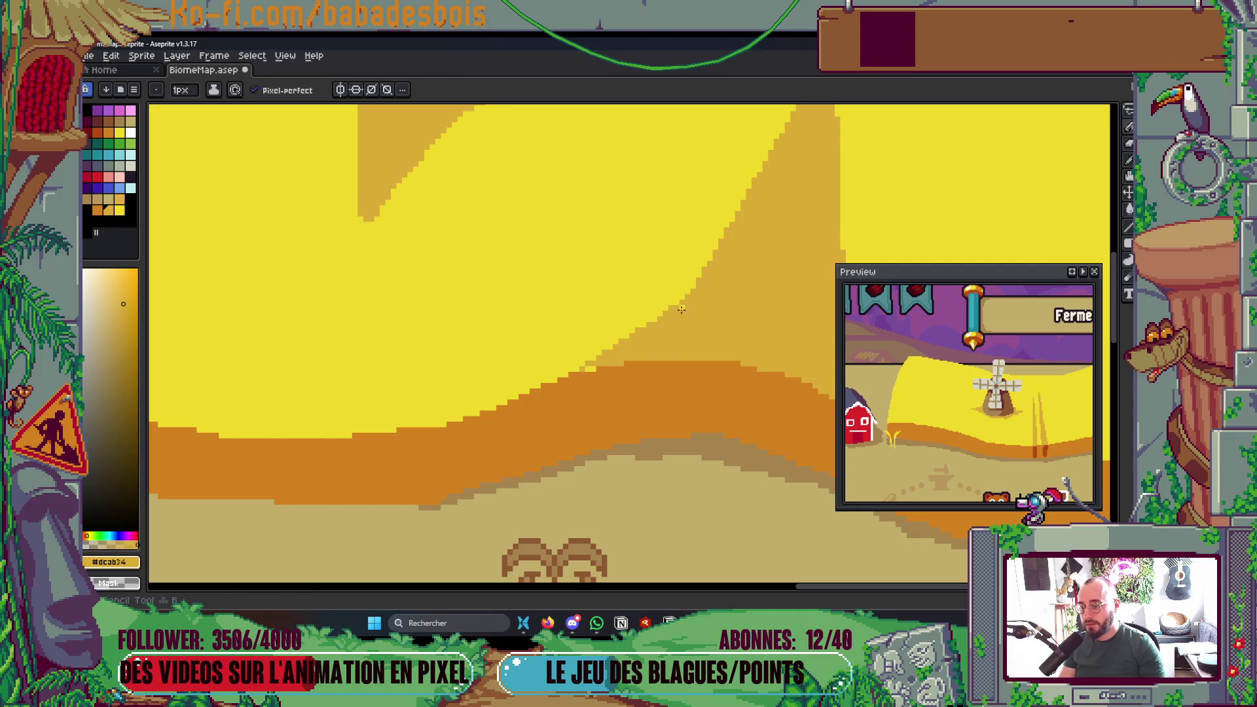
key("ctrl+s")
scroll(593, 369, "down", 5)
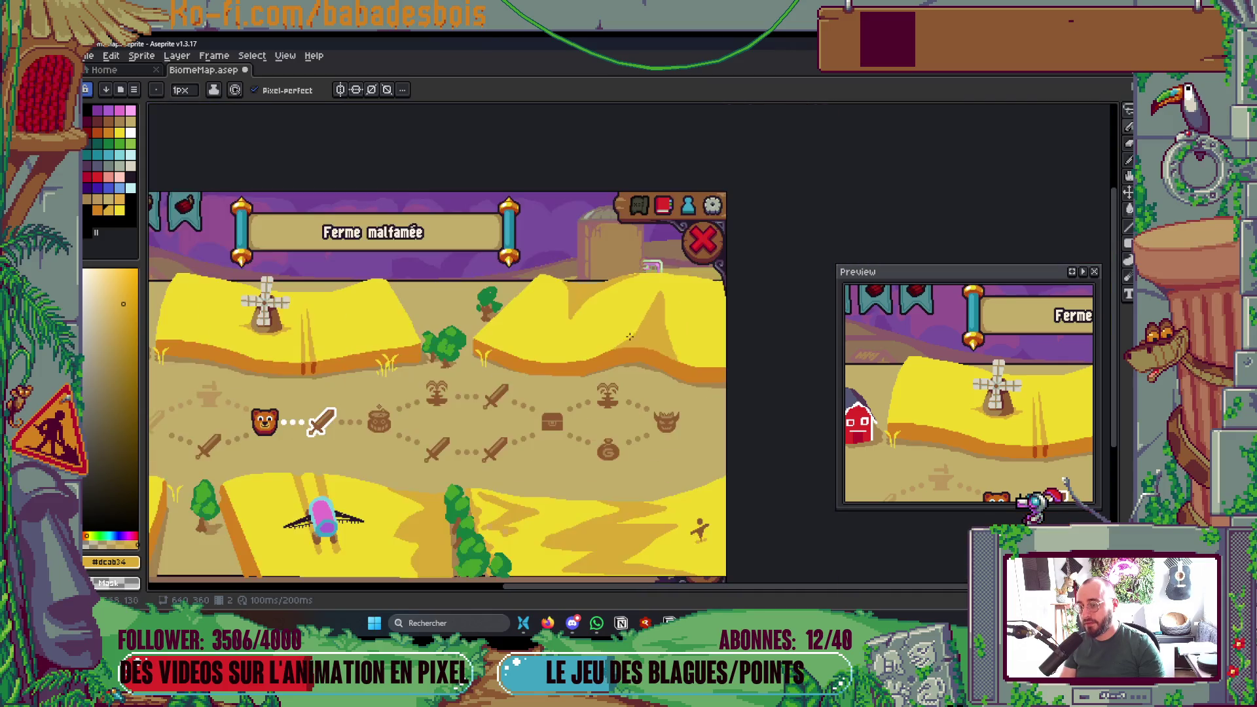
- Add a small orange bump to the field edge and even out the orange slope's staircase edge
scroll(485, 315, "up", 2)
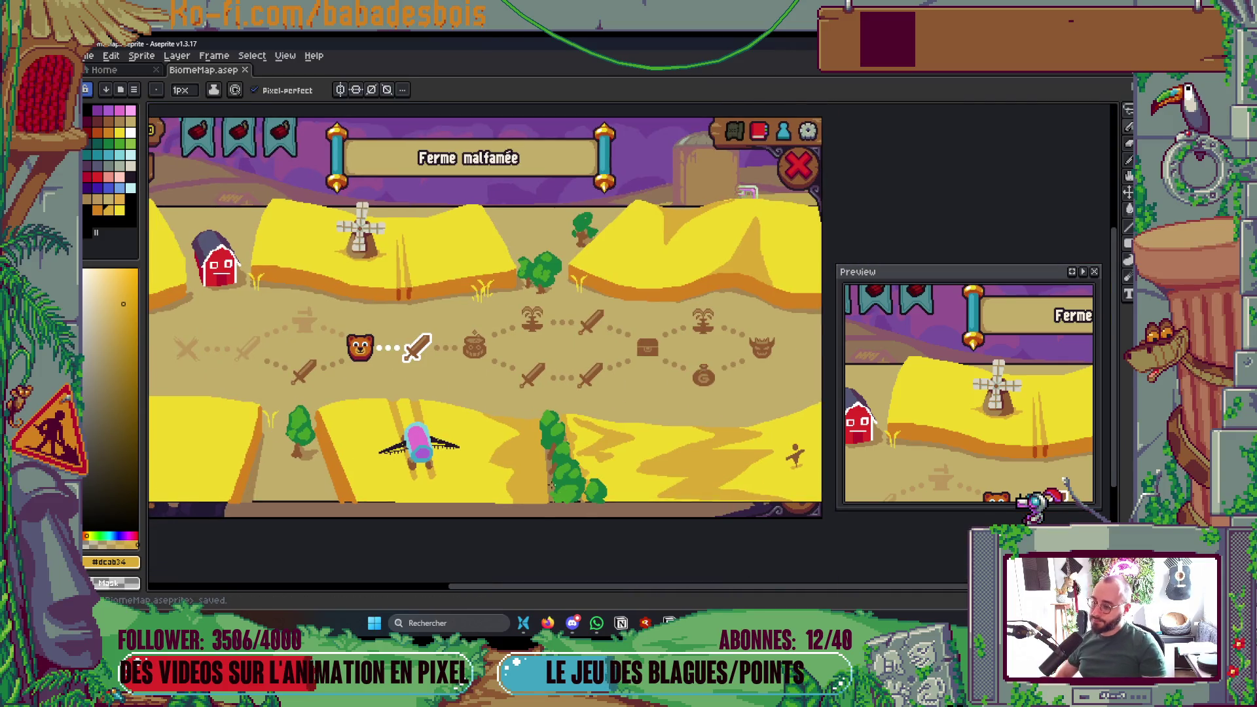
scroll(560, 490, "down", 2)
scroll(571, 455, "up", 2)
left_click_drag(598, 512, 611, 480)
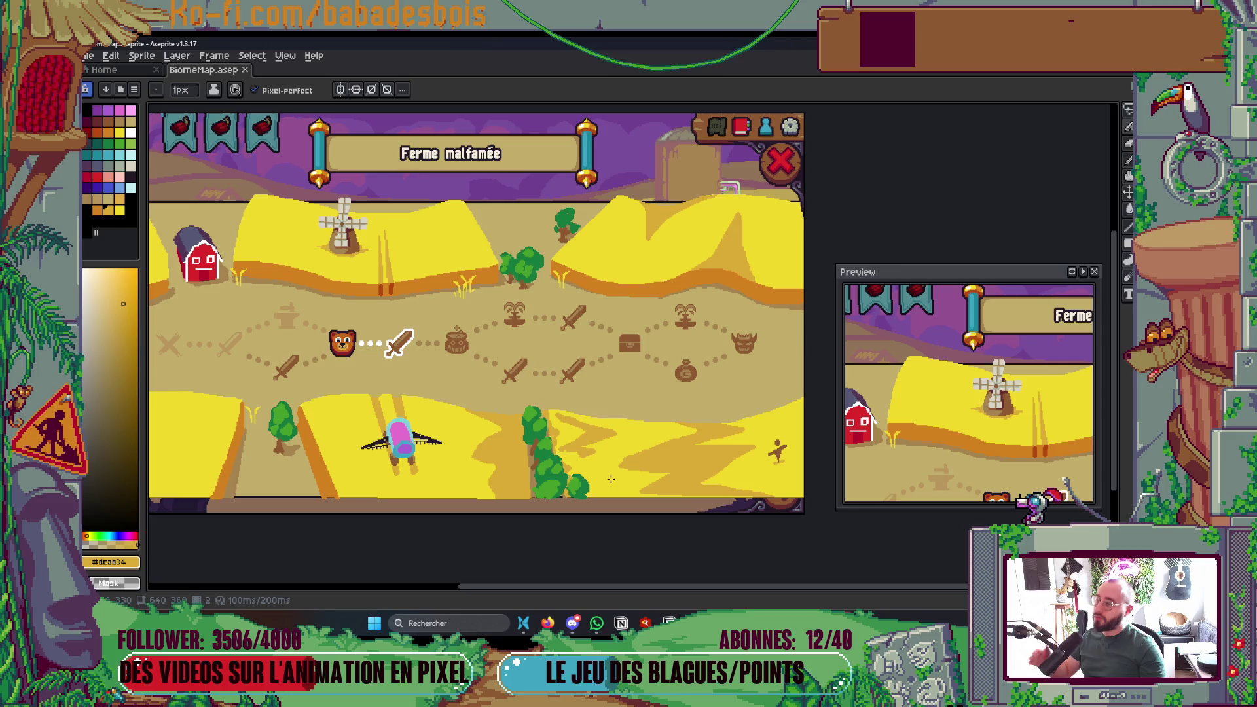
left_click_drag(535, 530, 510, 452)
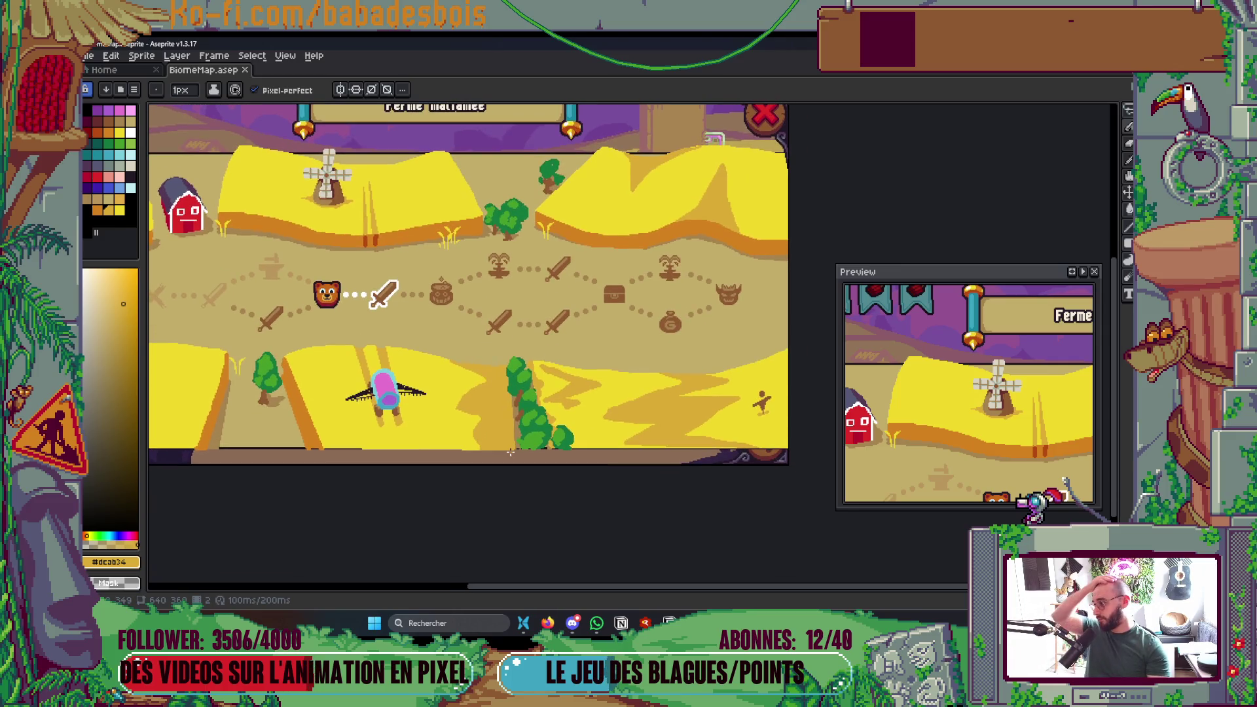
left_click_drag(382, 279, 439, 311)
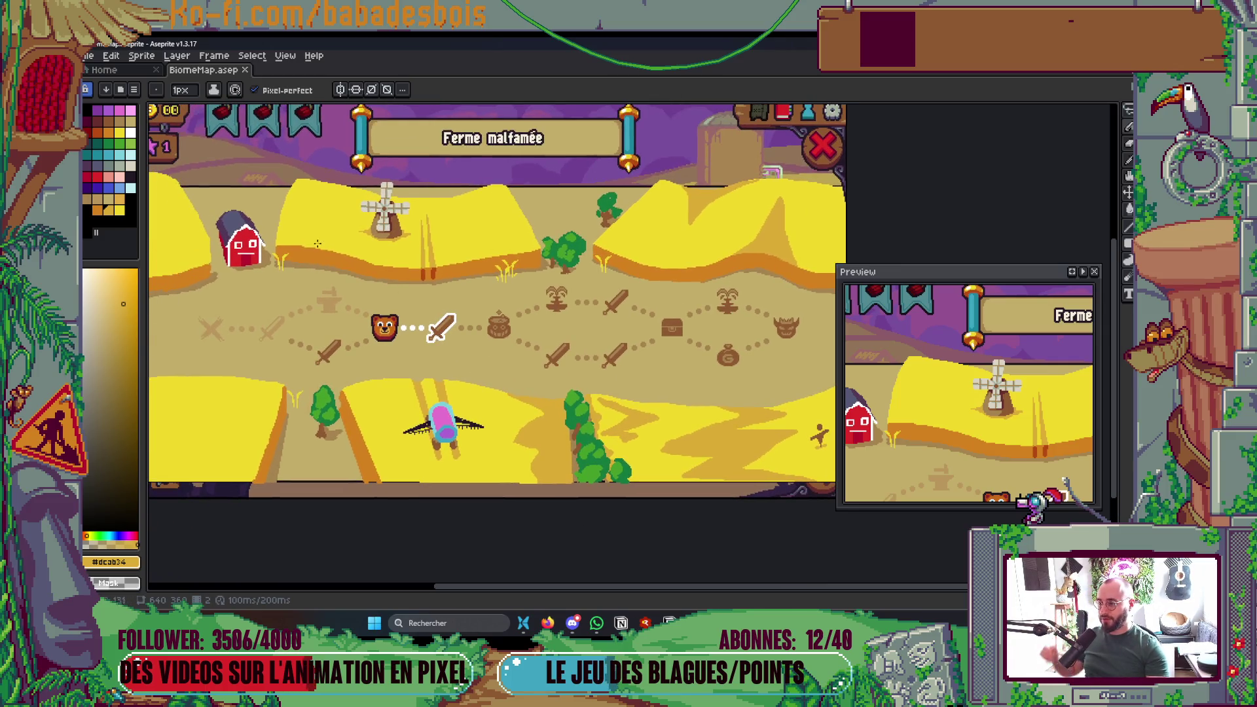
scroll(321, 241, "up", 5)
left_click(331, 232, "alt")
left_click(322, 234)
scroll(317, 234, "down", 2)
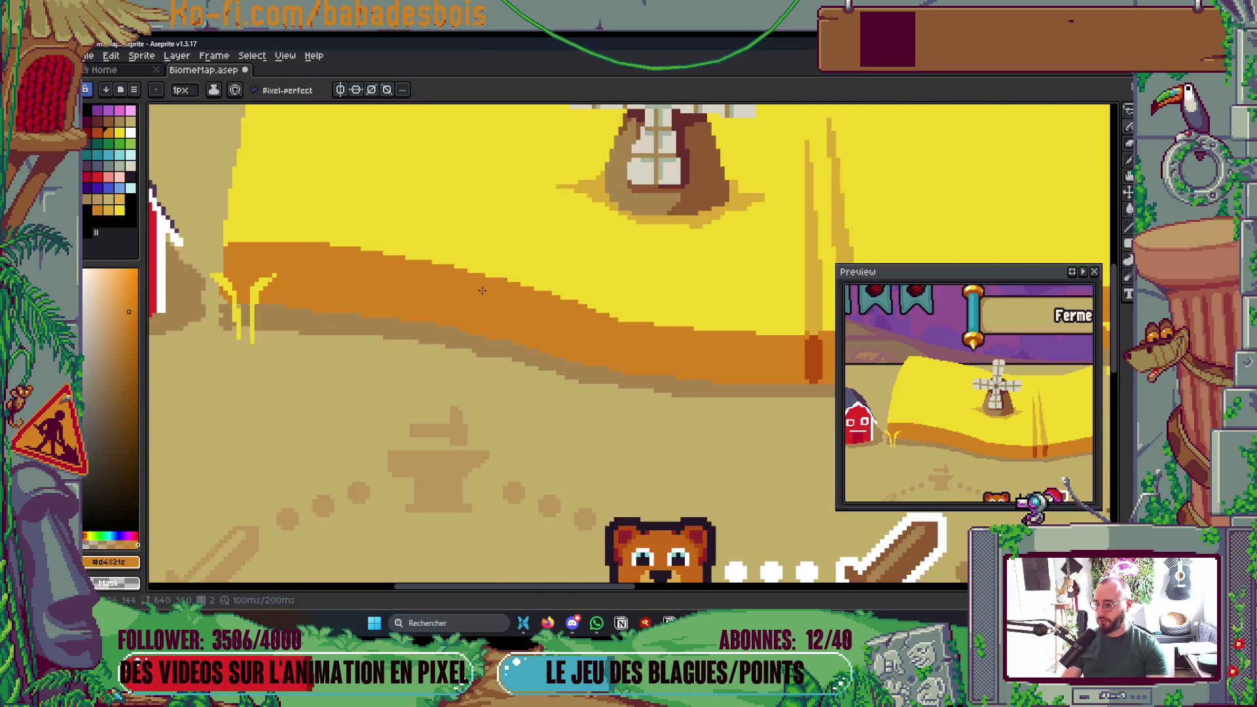
scroll(636, 313, "up", 2)
left_click_drag(729, 342, 634, 310)
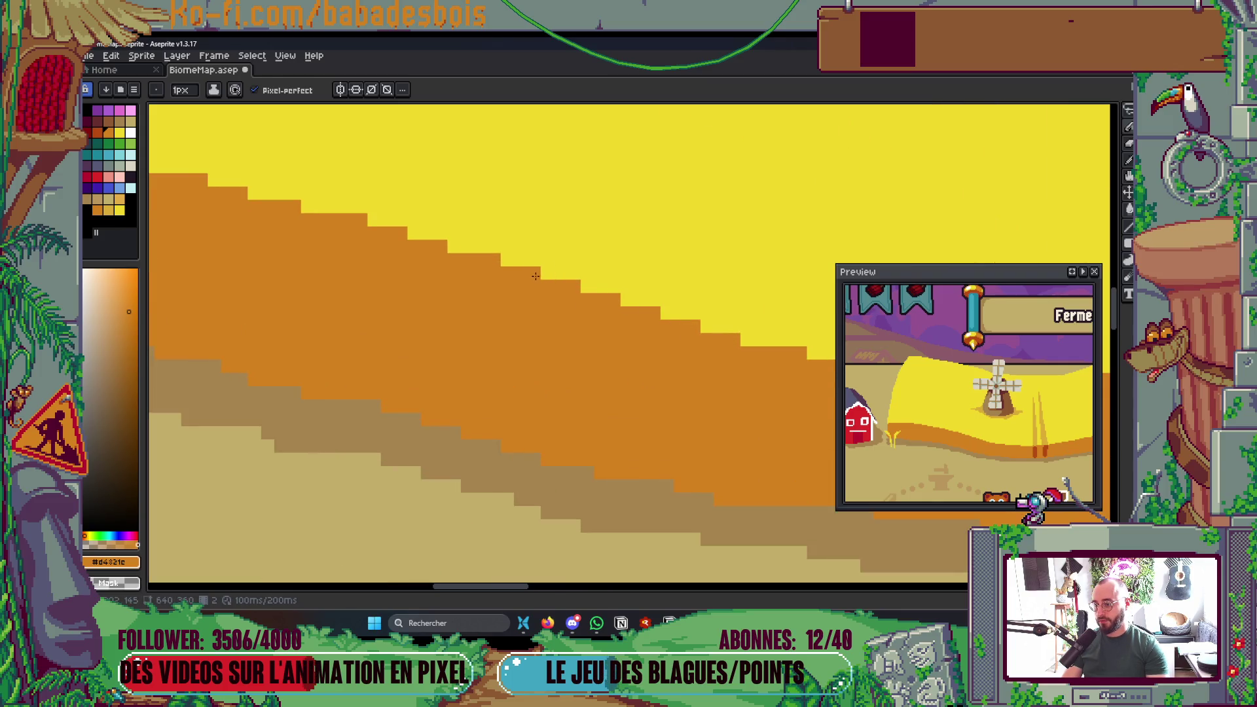
- Save BiomeMap.aseprite
scroll(456, 273, "down", 3)
scroll(593, 278, "down", 2)
key("ctrl+s")
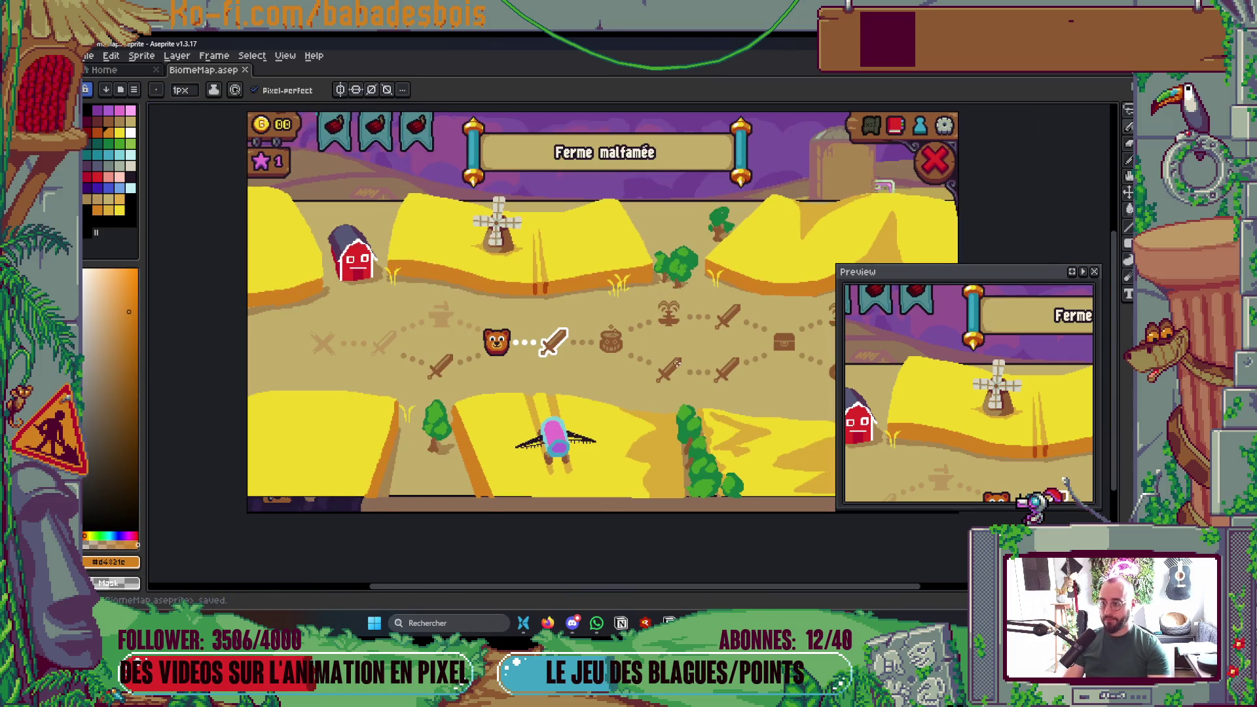
- Shade the left edge of the tree's canopy dark green #14703c with a 2 px brush
scroll(609, 417, "down", 2)
scroll(608, 416, "up", 2)
left_click_drag(608, 416, 626, 506)
key("Tab")
key("Tab")
scroll(570, 310, "up", 4)
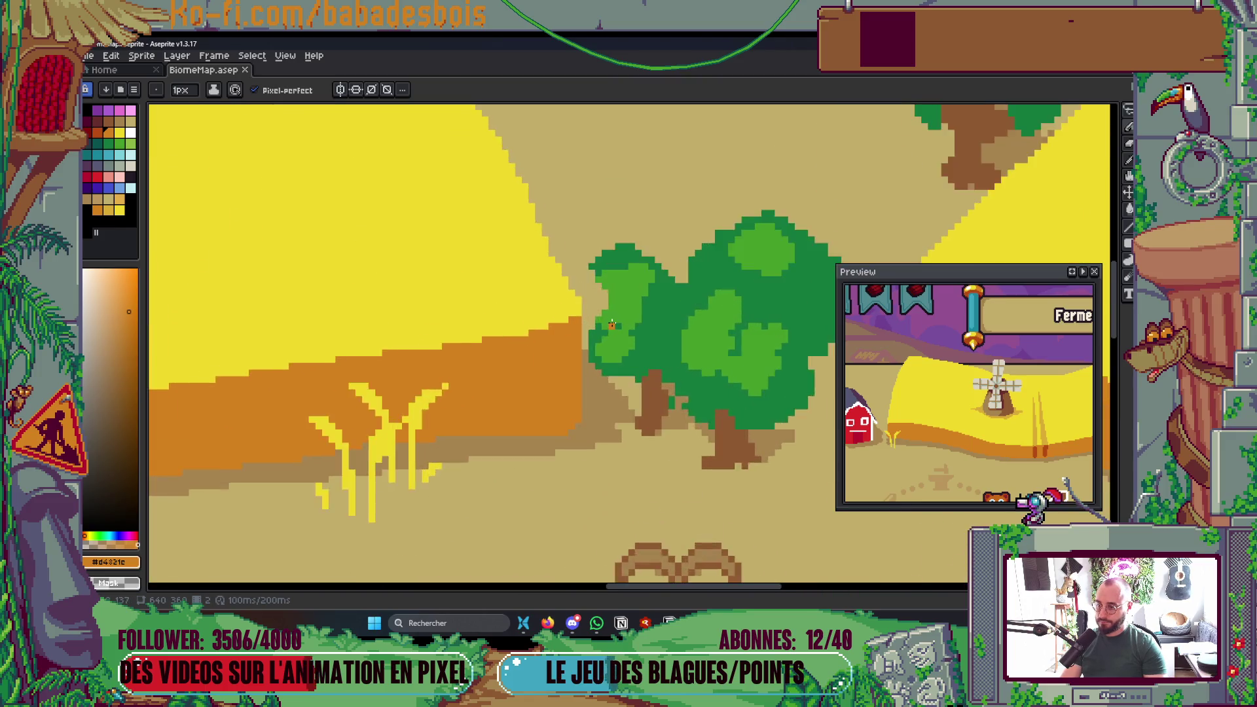
left_click(577, 179, "alt")
key("plus")
mouse_move(550, 183)
left_mouse_down()
mouse_move(550, 236)
mouse_move(594, 261)
mouse_move(589, 298)
mouse_move(649, 344)
mouse_move(739, 326)
left_mouse_up()
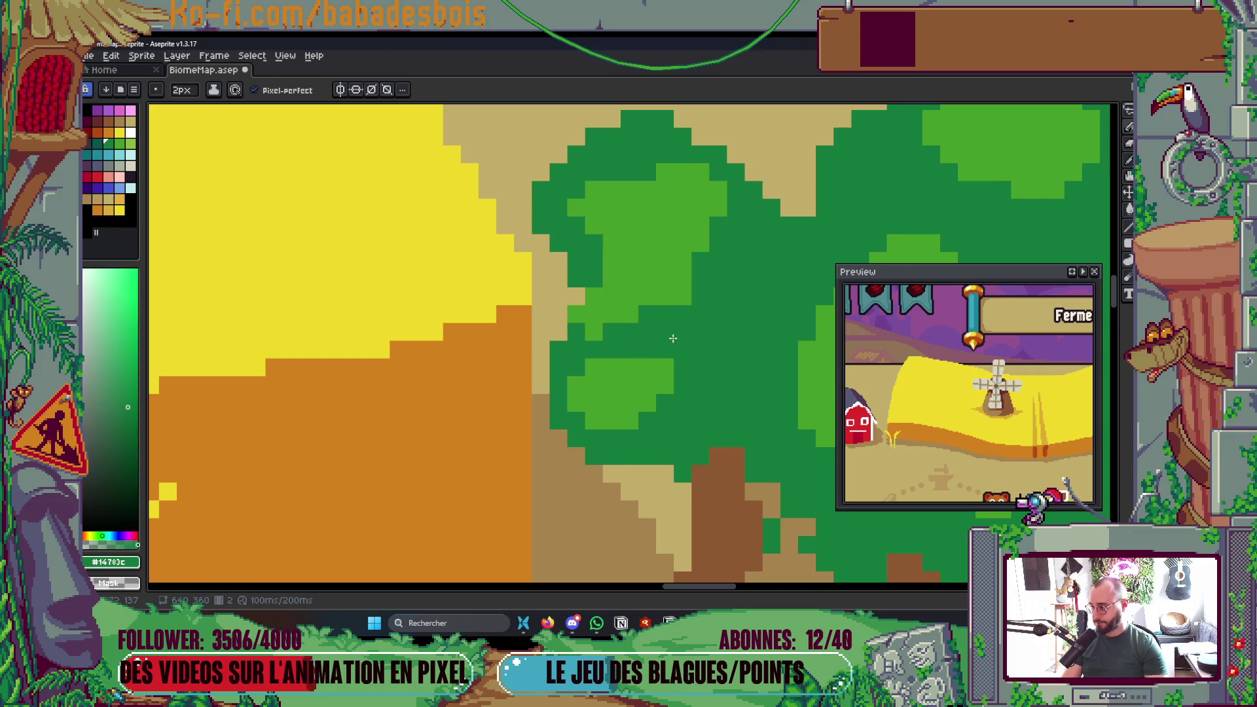
- Save the map again and bring another part of it into view
scroll(671, 337, "down", 5)
key("ctrl+s")
mouse_move(613, 385)
left_mouse_down()
mouse_move(568, 359)
mouse_move(531, 312)
mouse_move(564, 224)
left_mouse_up()
scroll(597, 405, "down", 3)
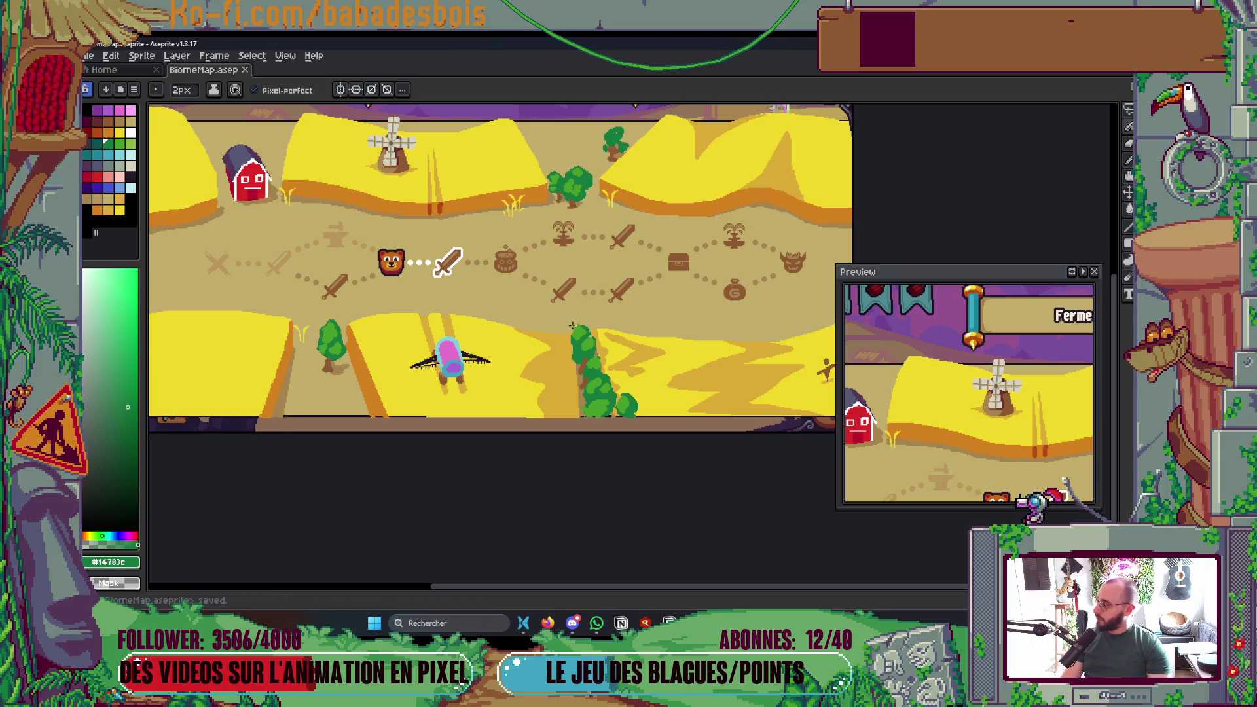
- Draw a straight slanted line in the field's yellow on the upper field edge and save
left_click_drag(557, 350, 642, 400)
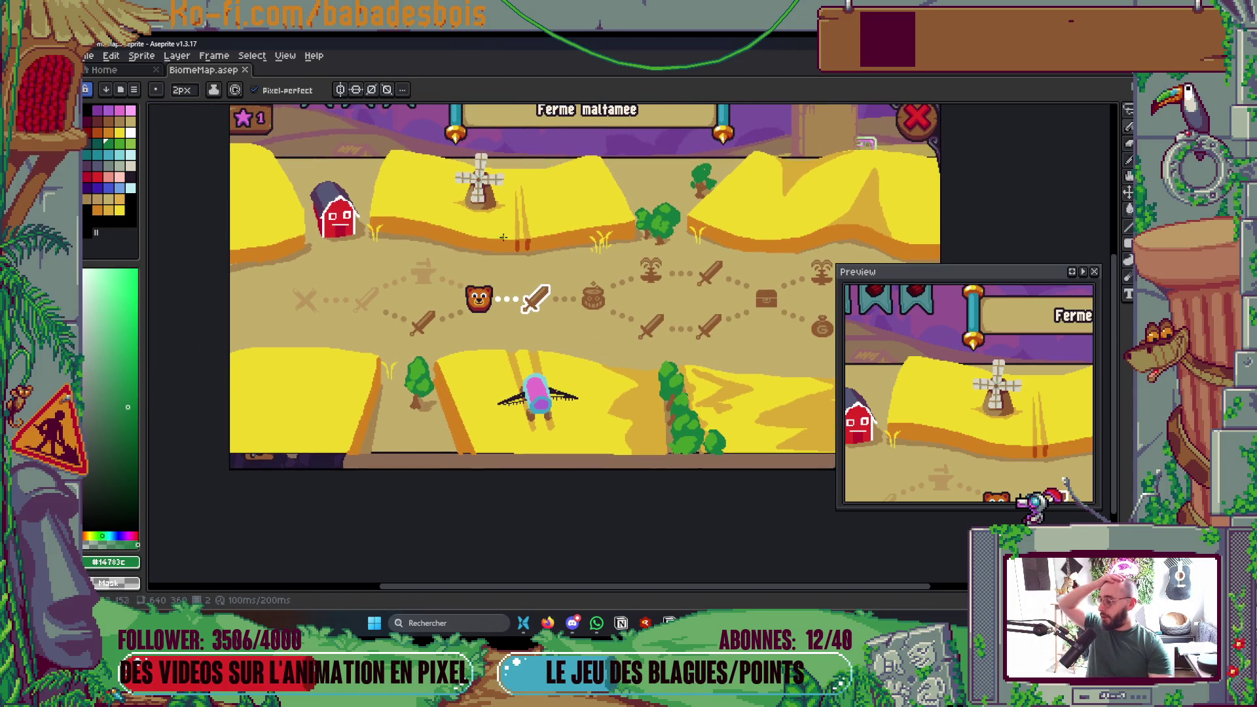
scroll(373, 159, "up", 2)
left_click(427, 331, "alt")
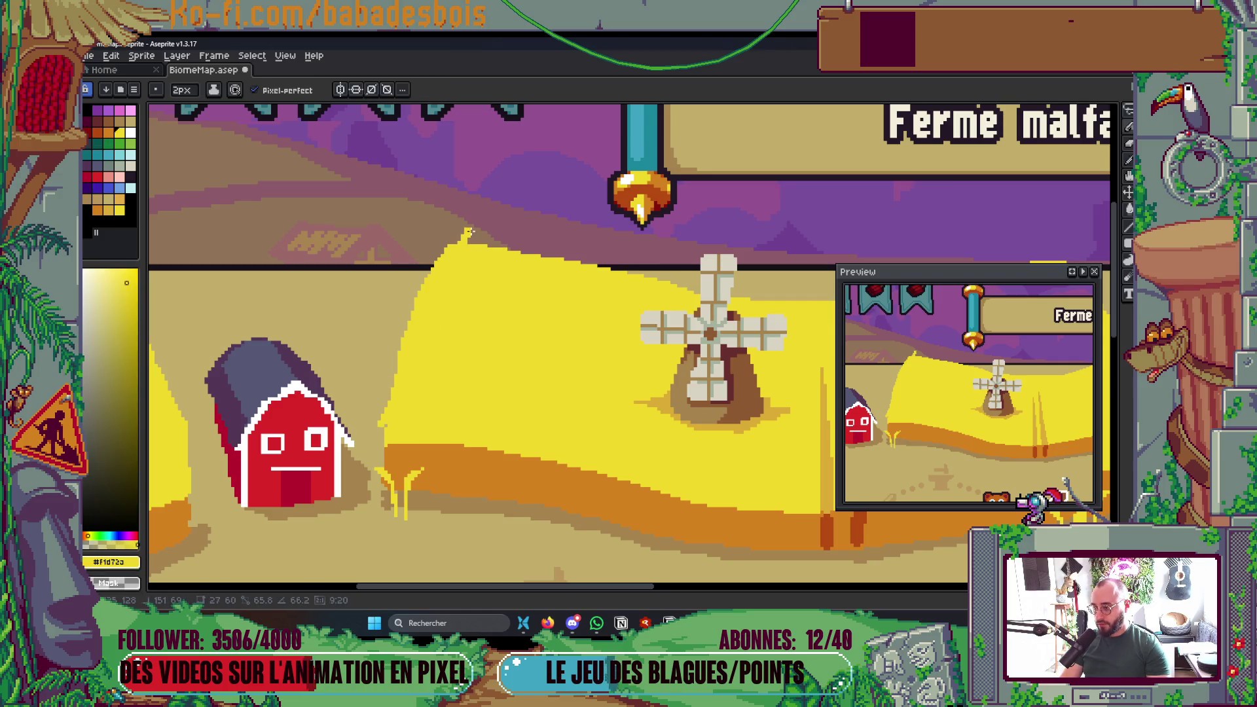
left_click(458, 246, "shift")
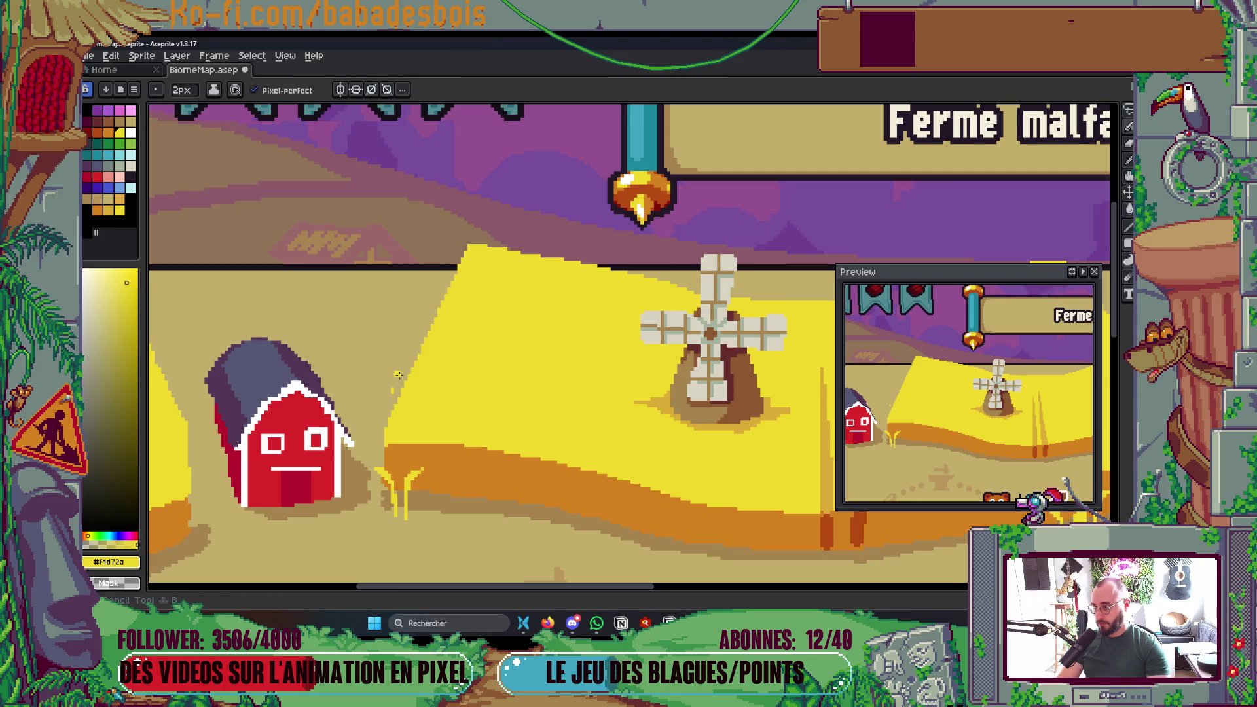
scroll(418, 339, "down", 5)
scroll(530, 341, "up", 2)
key("ctrl+s")
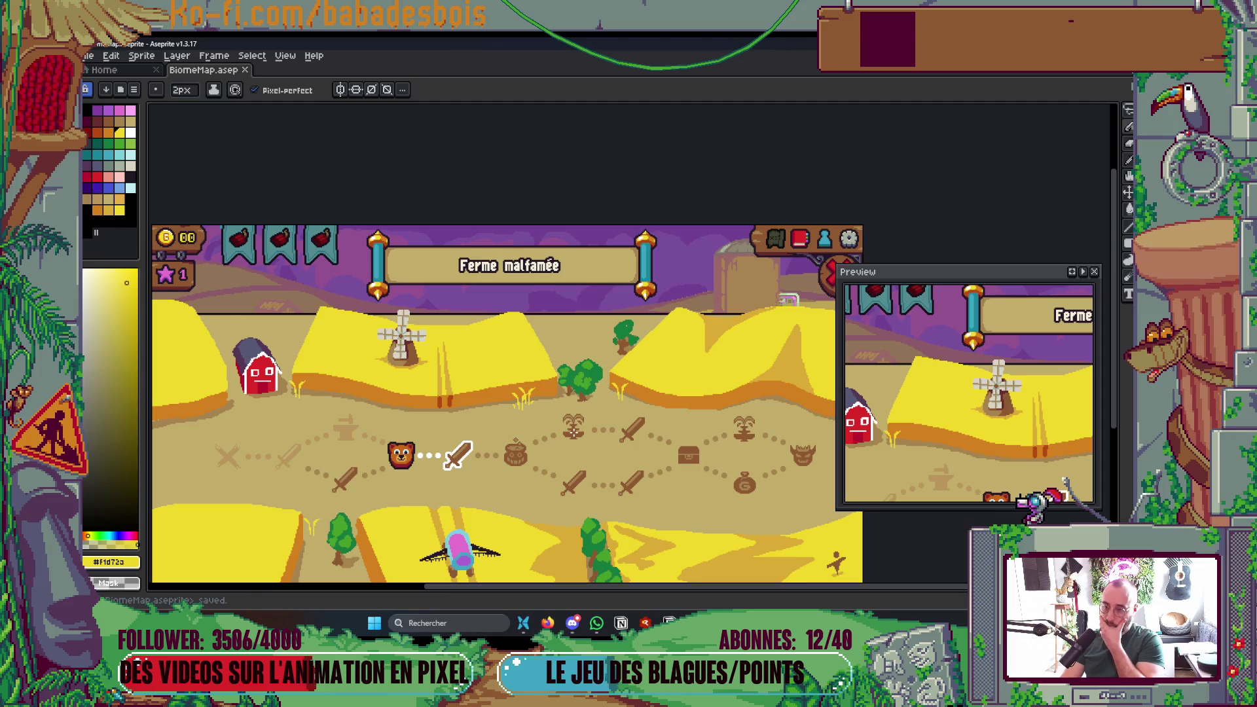
- Zoom in and out to inspect the map, then save BiomeMap again
scroll(585, 429, "down", 2)
scroll(585, 429, "up", 2)
scroll(576, 394, "down", 3)
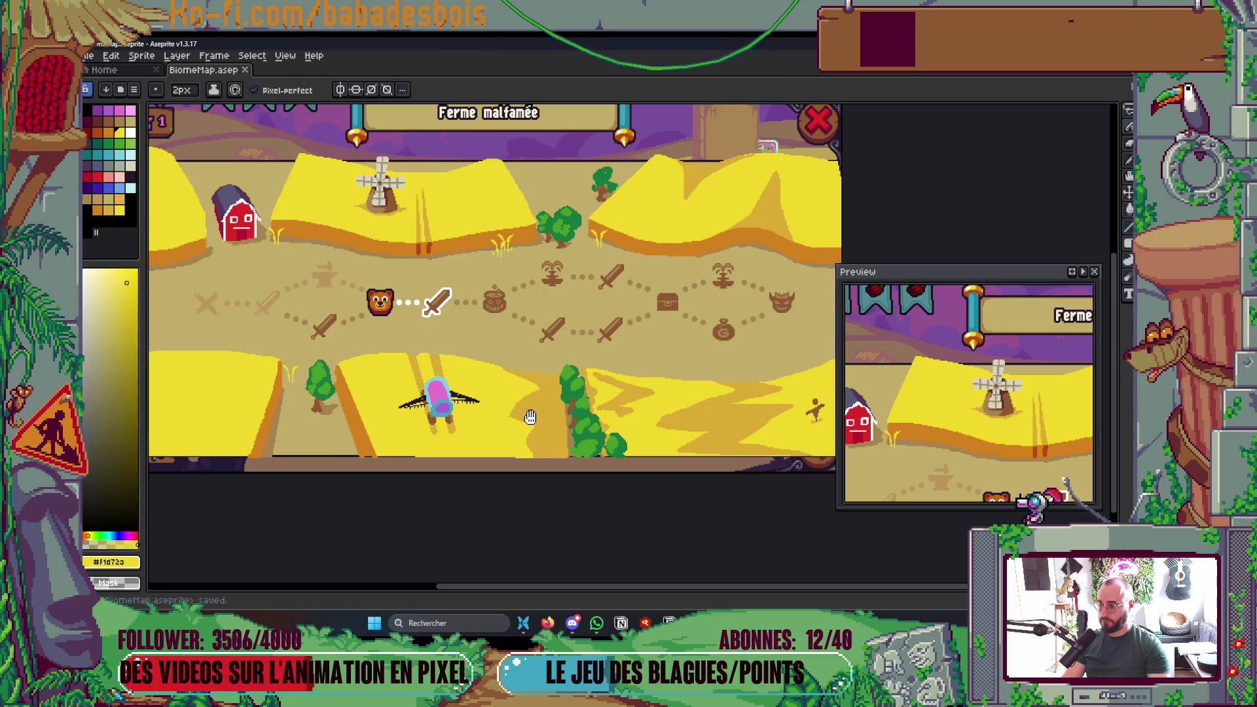
scroll(364, 304, "up", 3)
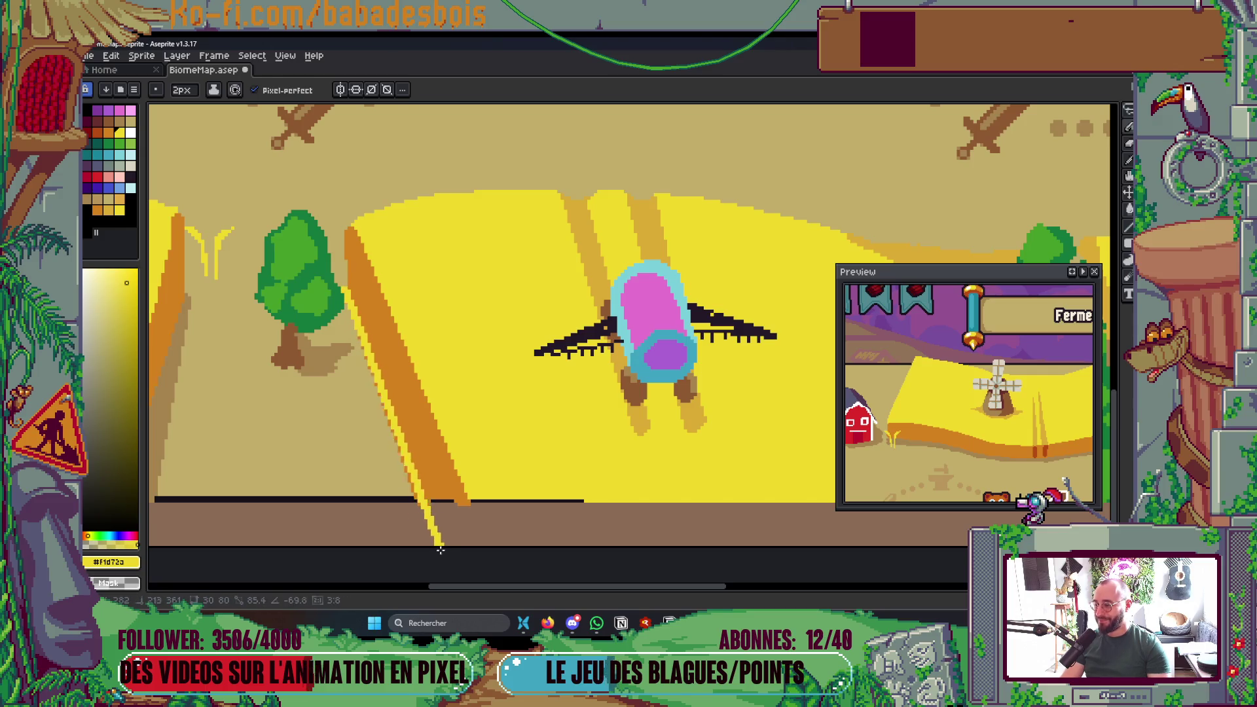
scroll(362, 300, "down", 3)
scroll(353, 288, "up", 4)
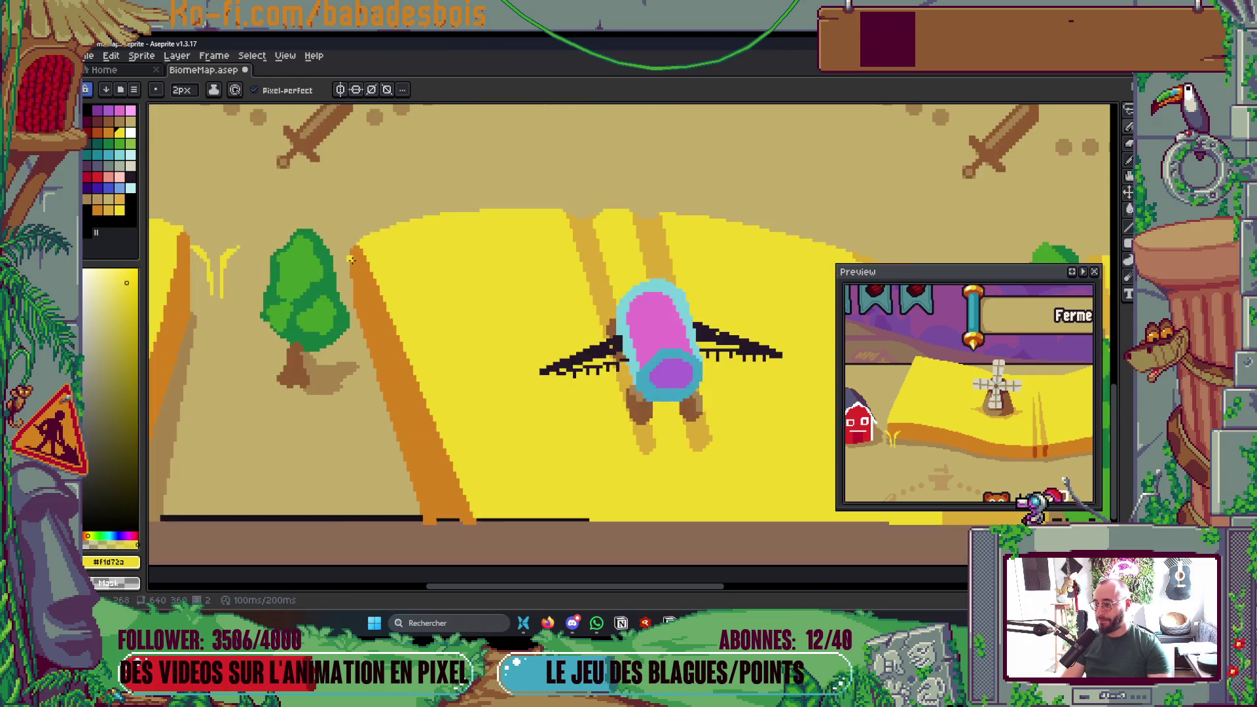
scroll(351, 283, "down", 4)
scroll(359, 277, "up", 4)
scroll(376, 335, "up", 1)
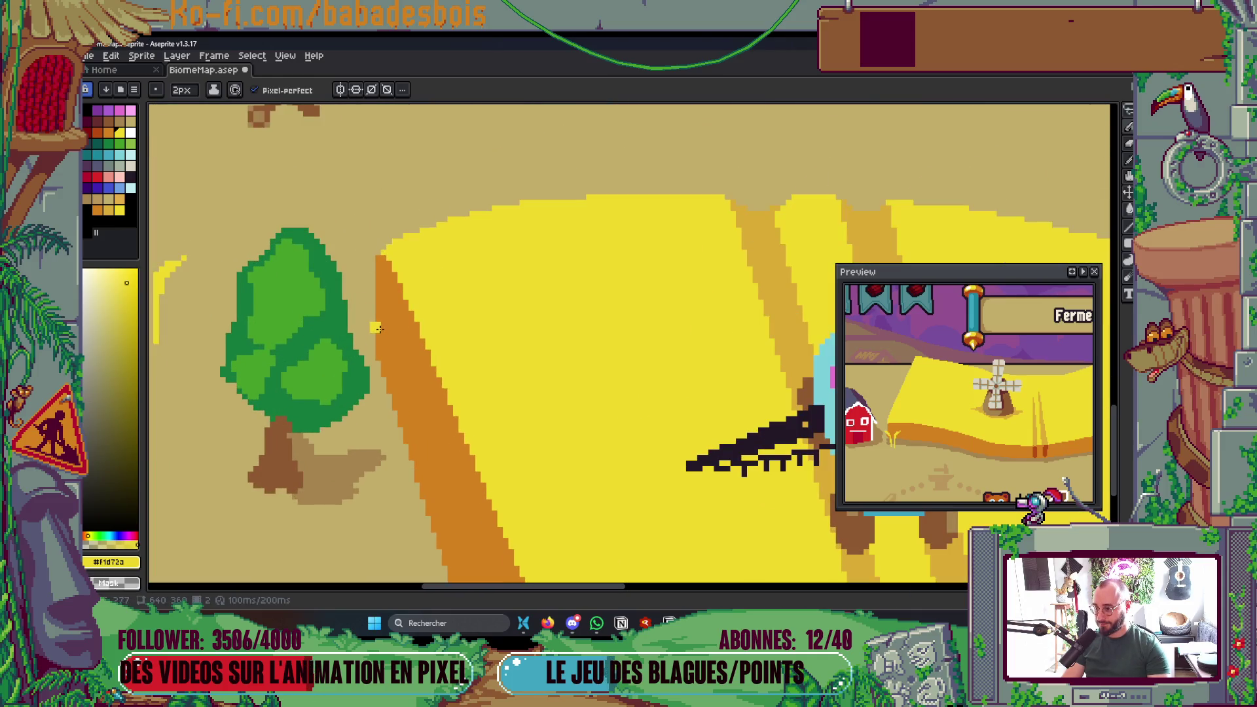
scroll(393, 393, "down", 3)
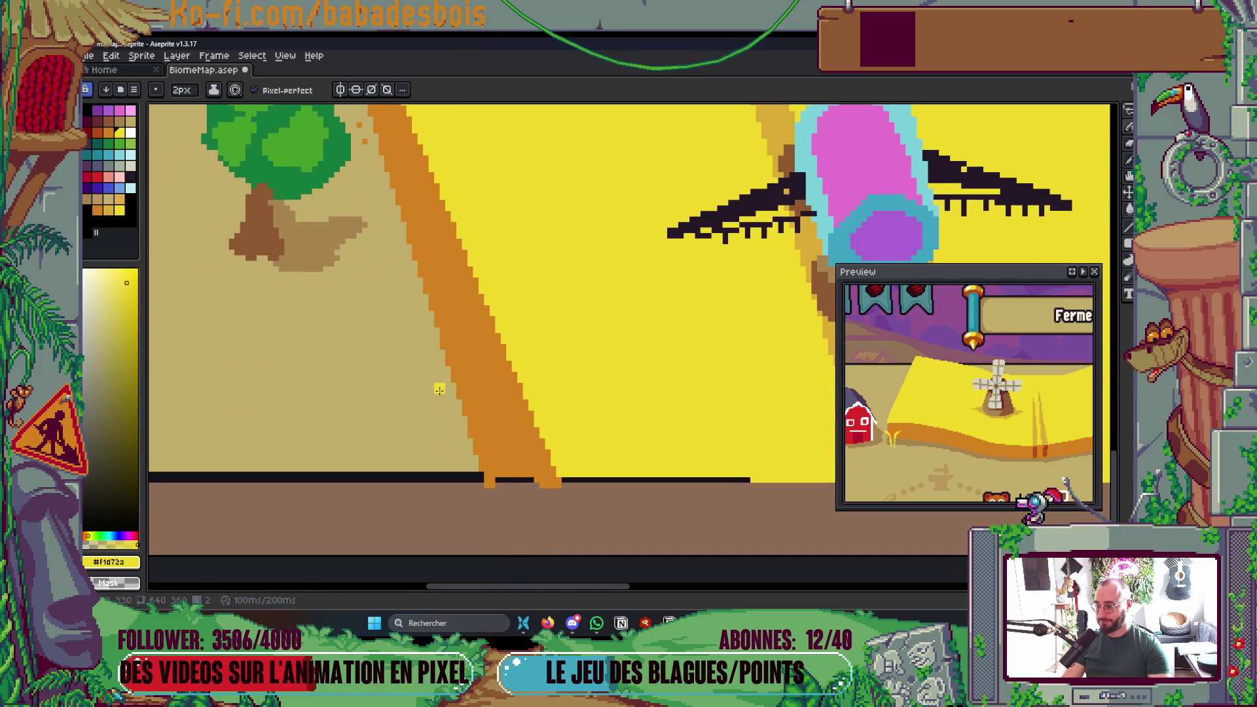
scroll(419, 360, "up", 3)
scroll(406, 329, "down", 4)
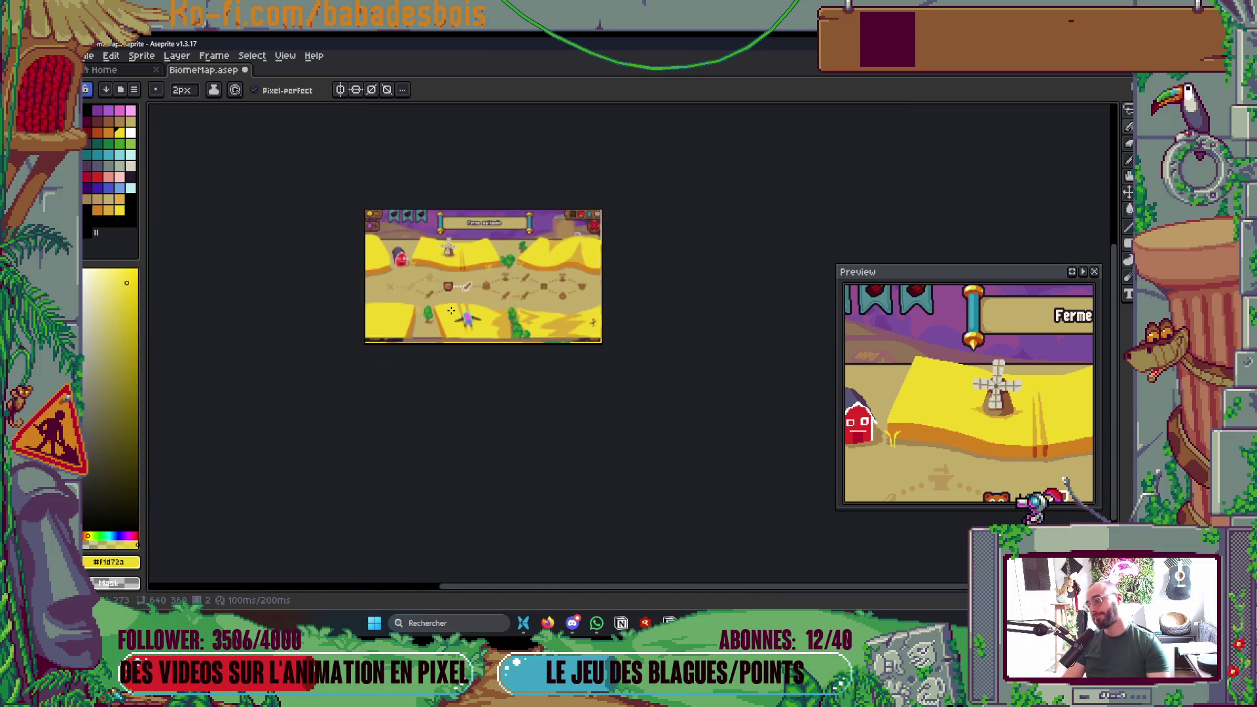
scroll(359, 289, "up", 3)
key("ctrl+s")
scroll(359, 288, "up", 3)
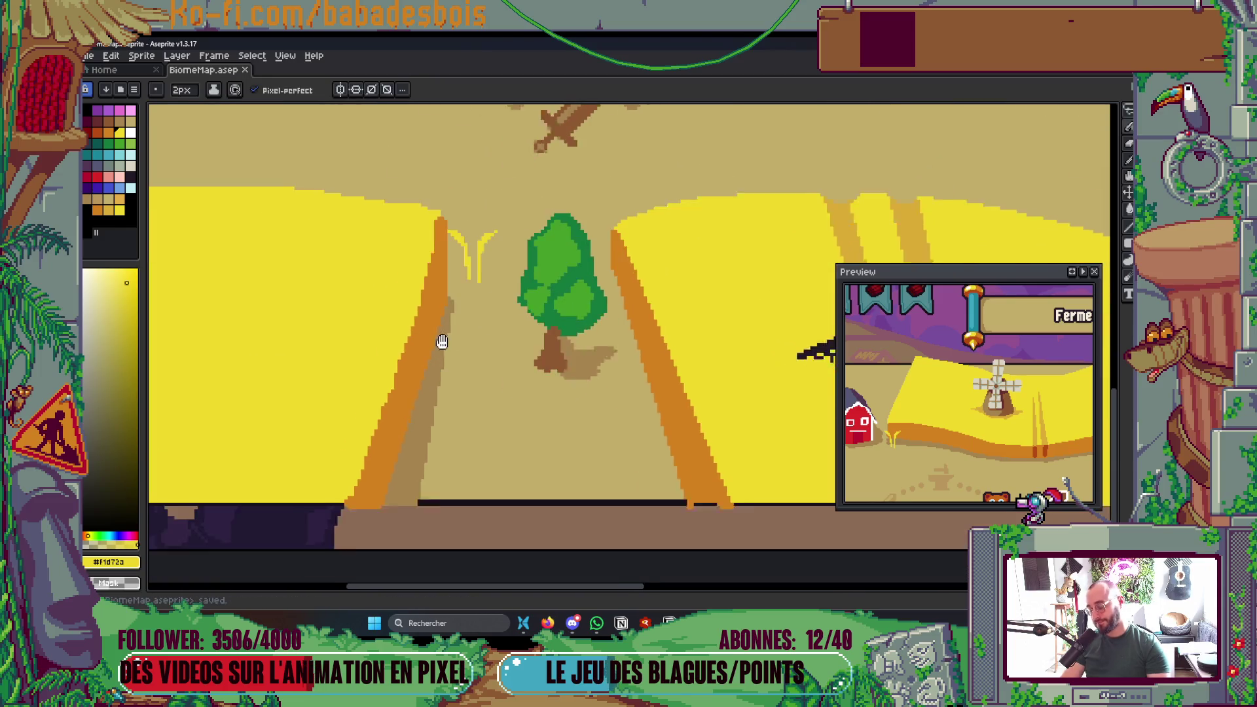
- Paint yellow down the orange cliff edge and fill the orange patch at the cliff top yellow
left_click_drag(474, 247, 382, 473)
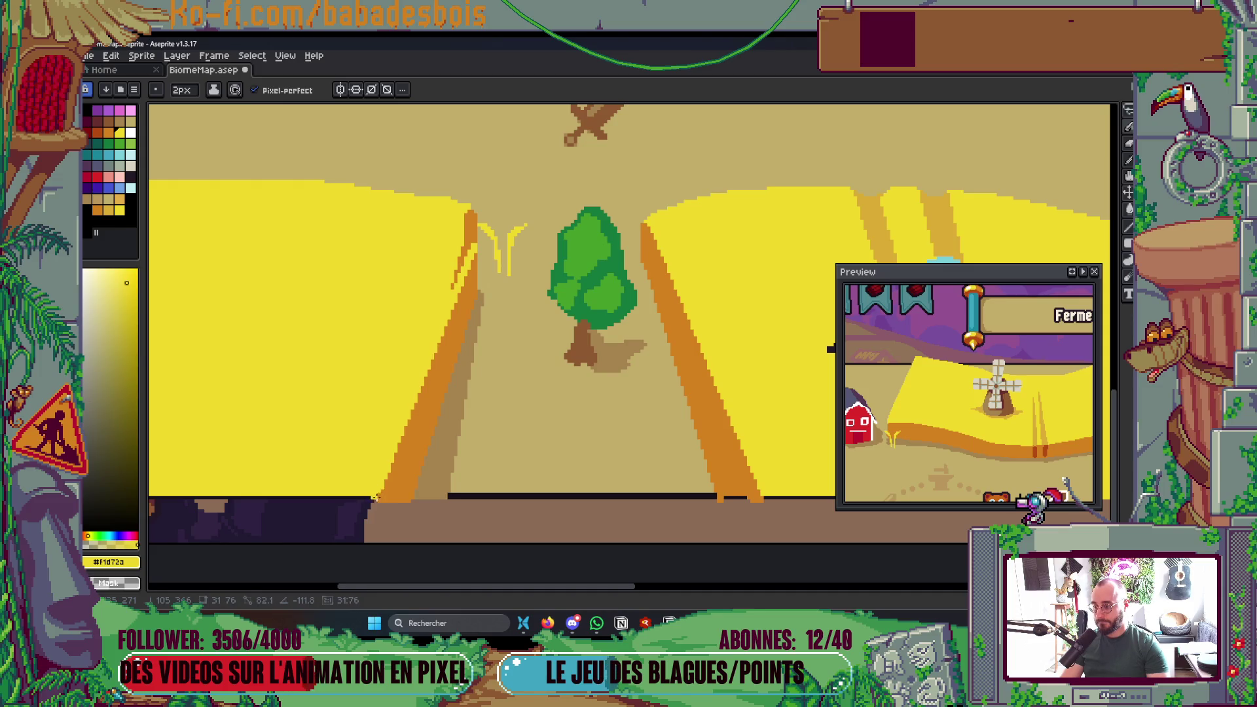
key("g")
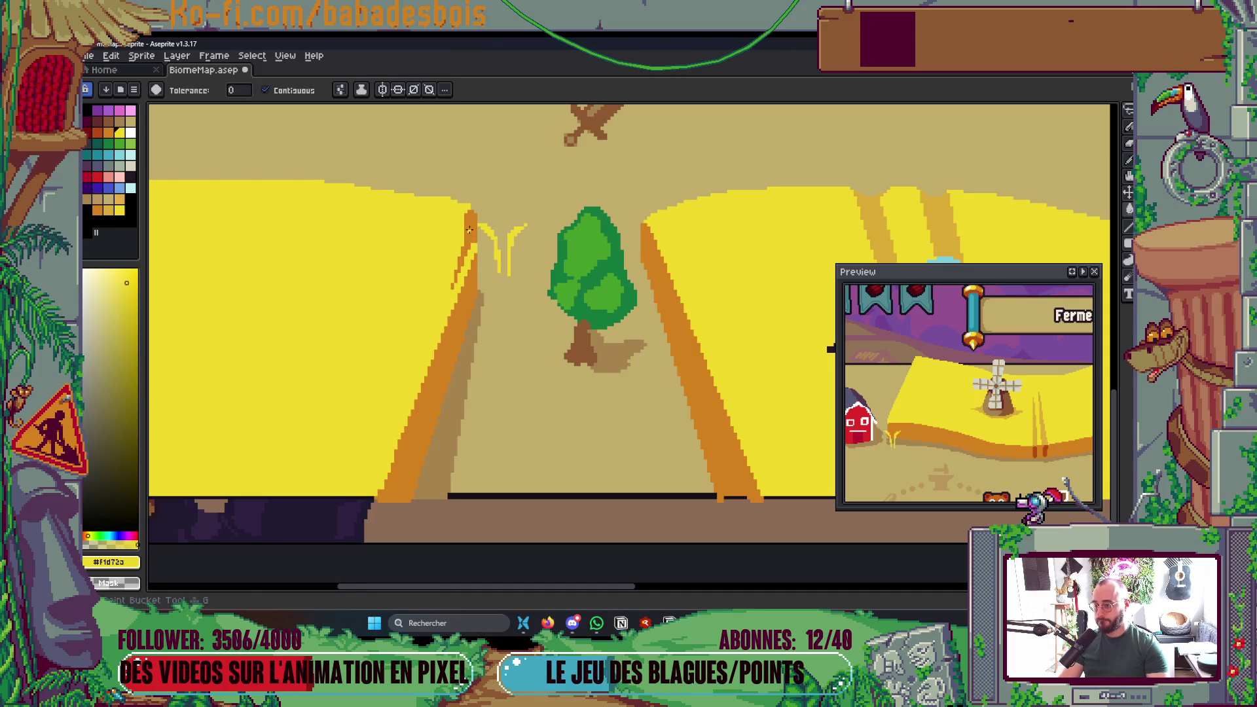
left_click(469, 229)
scroll(468, 229, "down", 5)
scroll(501, 307, "up", 5)
- Reshape the yellow cliff's top edge, add a small yellow block on its edge, and save
key("b")
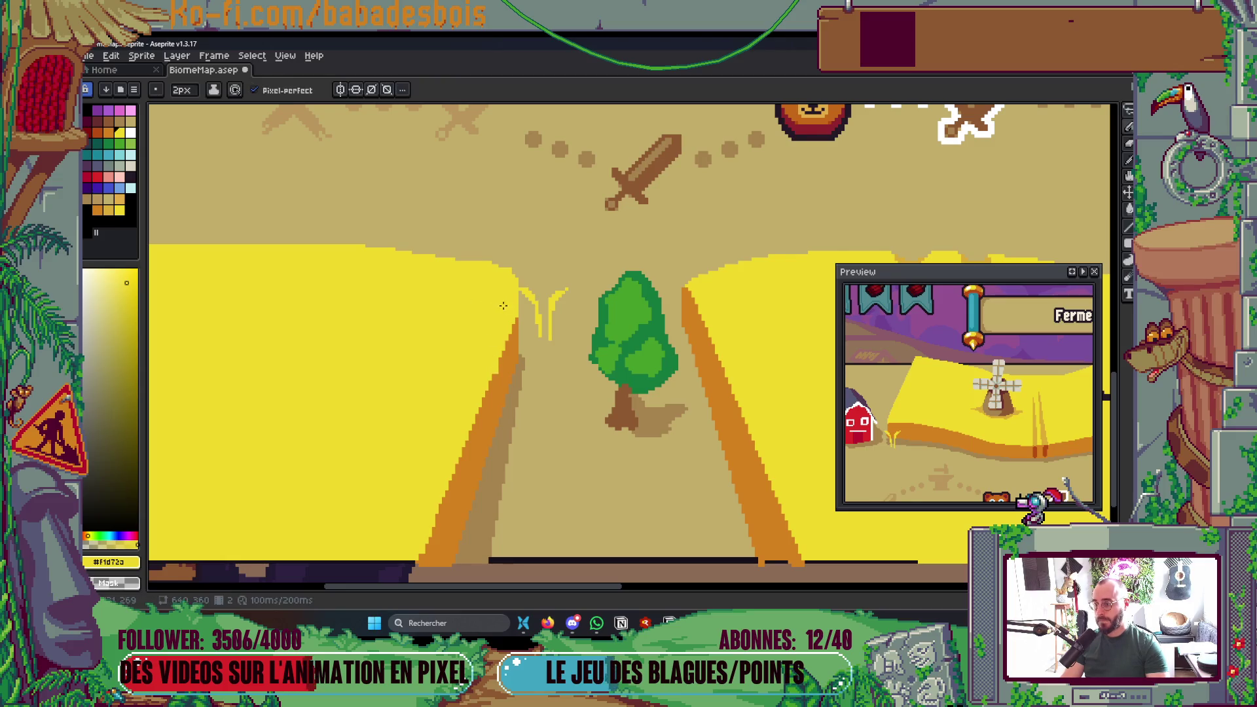
scroll(502, 307, "down", 4)
scroll(482, 317, "up", 4)
scroll(482, 316, "up", 2)
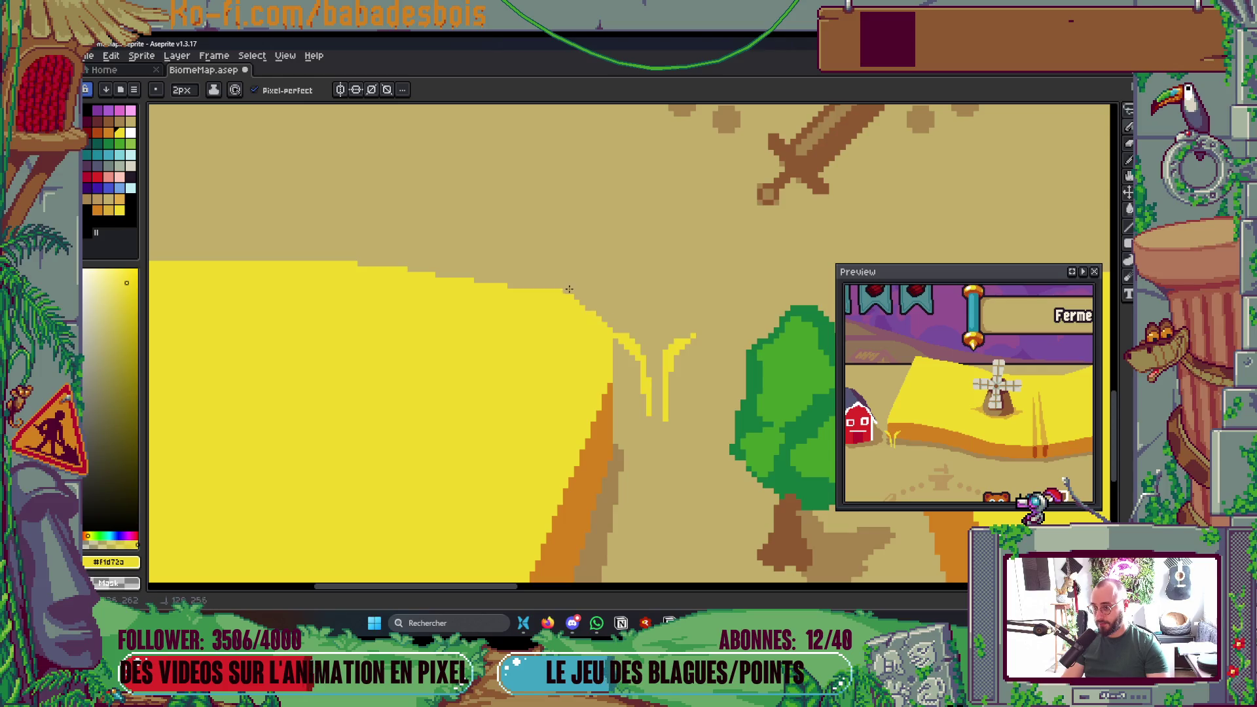
left_click_drag(504, 286, 544, 307)
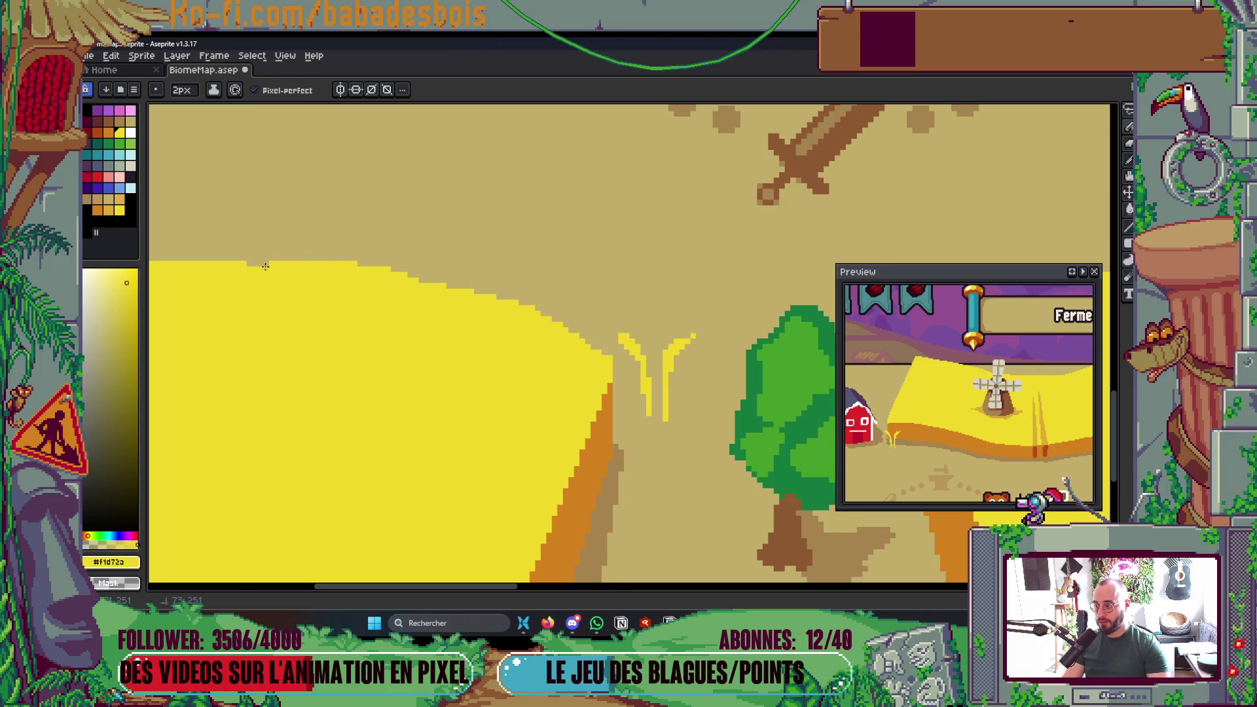
left_click(407, 270)
scroll(524, 297, "down", 1)
scroll(525, 297, "down", 1)
key("ctrl+s")
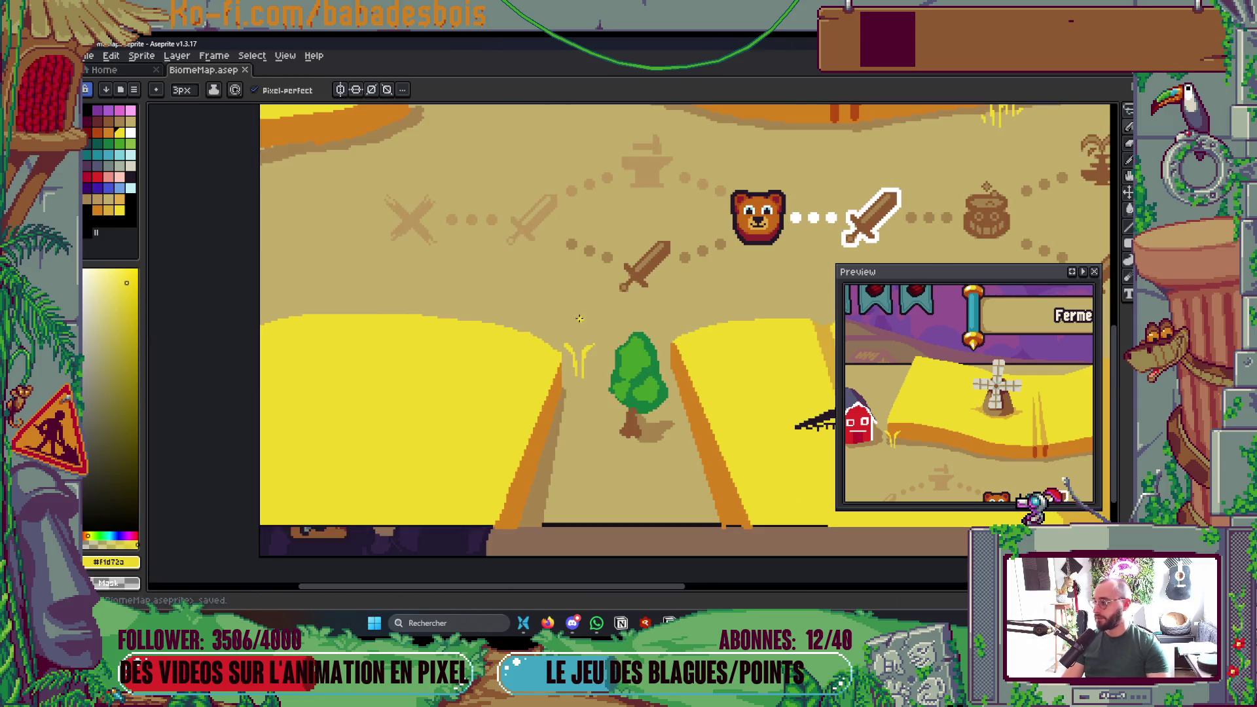
scroll(537, 300, "down", 1)
scroll(545, 302, "up", 1)
mouse_move(544, 302)
left_mouse_down()
mouse_move(497, 349)
mouse_move(354, 410)
left_mouse_up()
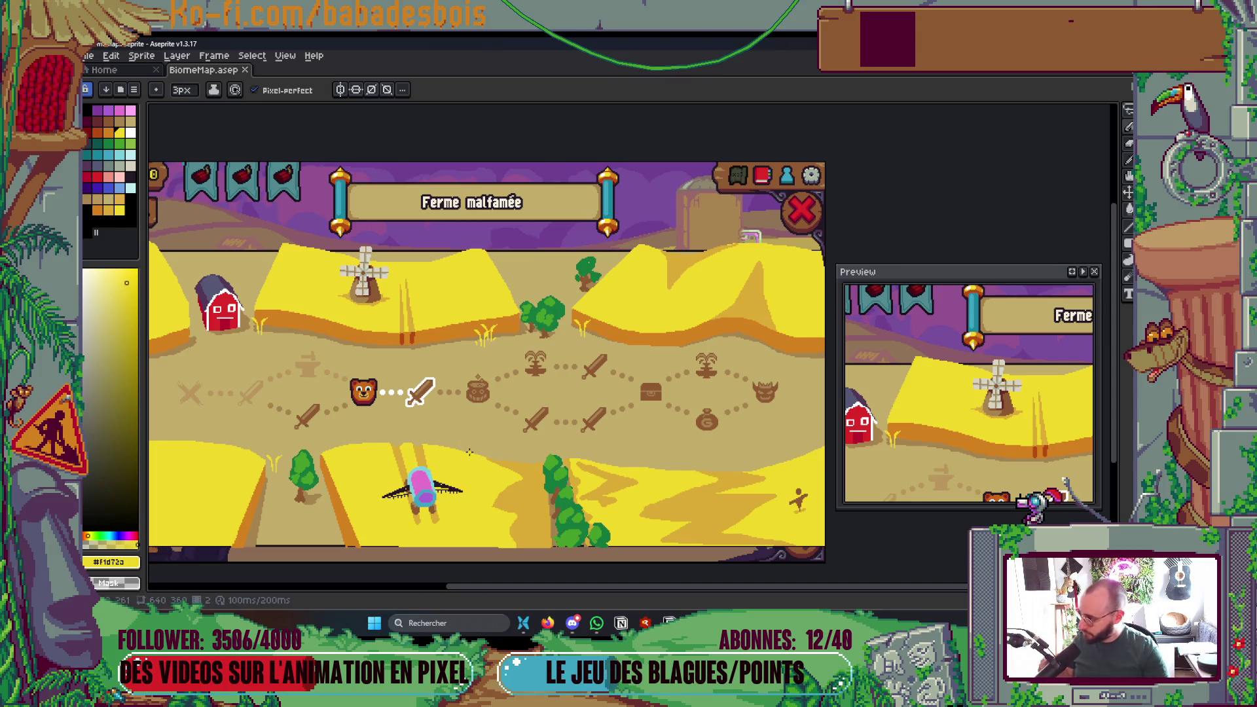
scroll(518, 463, "up", 3)
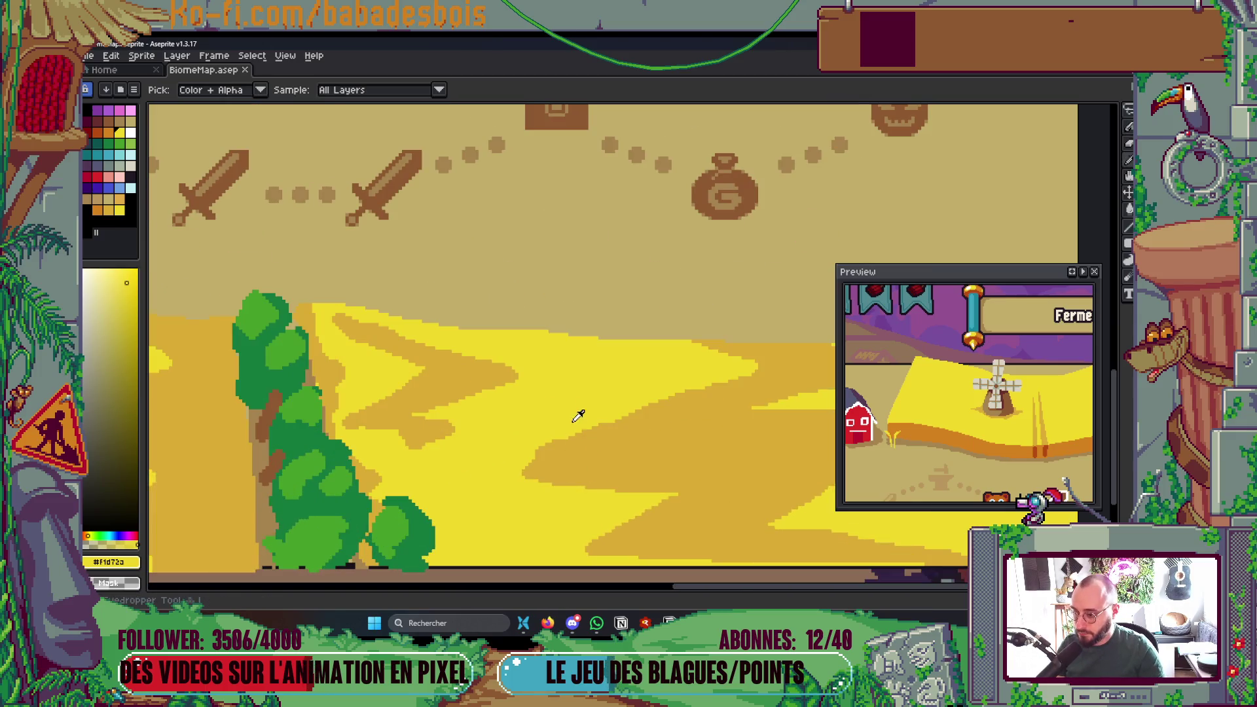
- With a 4 px brush, paint yellow over the orange dune stripes, pick the dune orange, and save
key("plus")
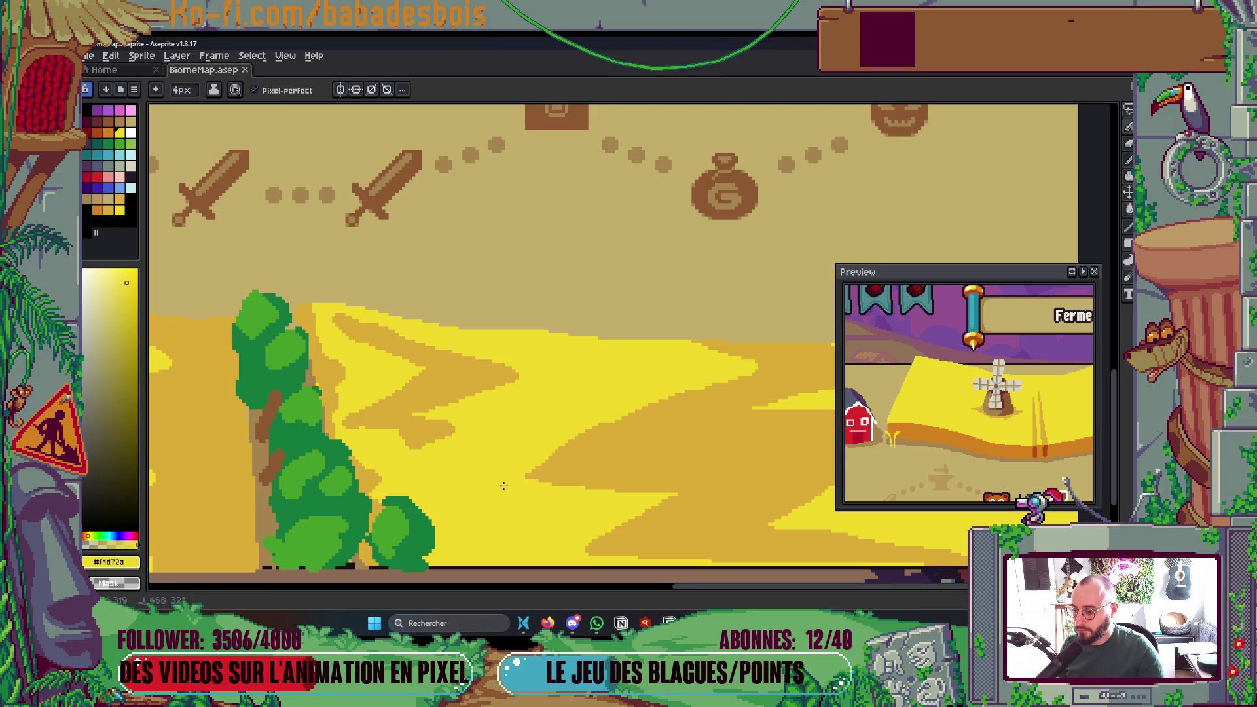
scroll(504, 485, "down", 4)
scroll(477, 476, "up", 4)
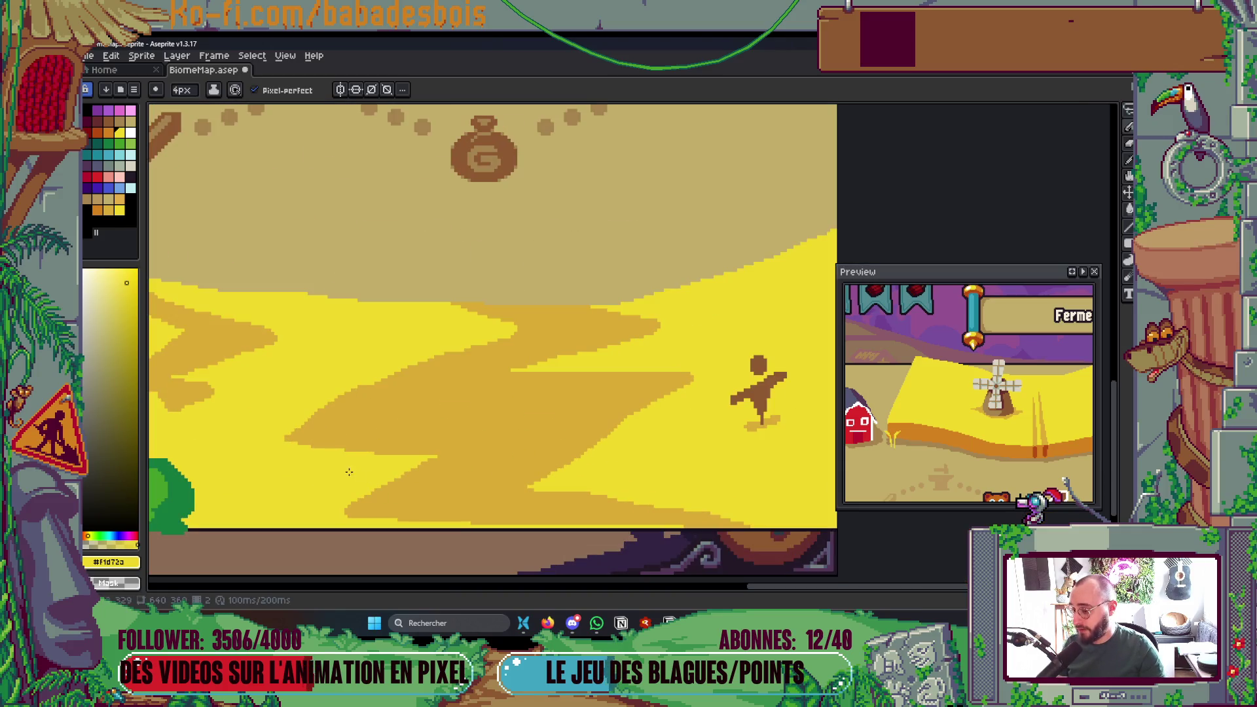
left_click_drag(306, 445, 474, 441)
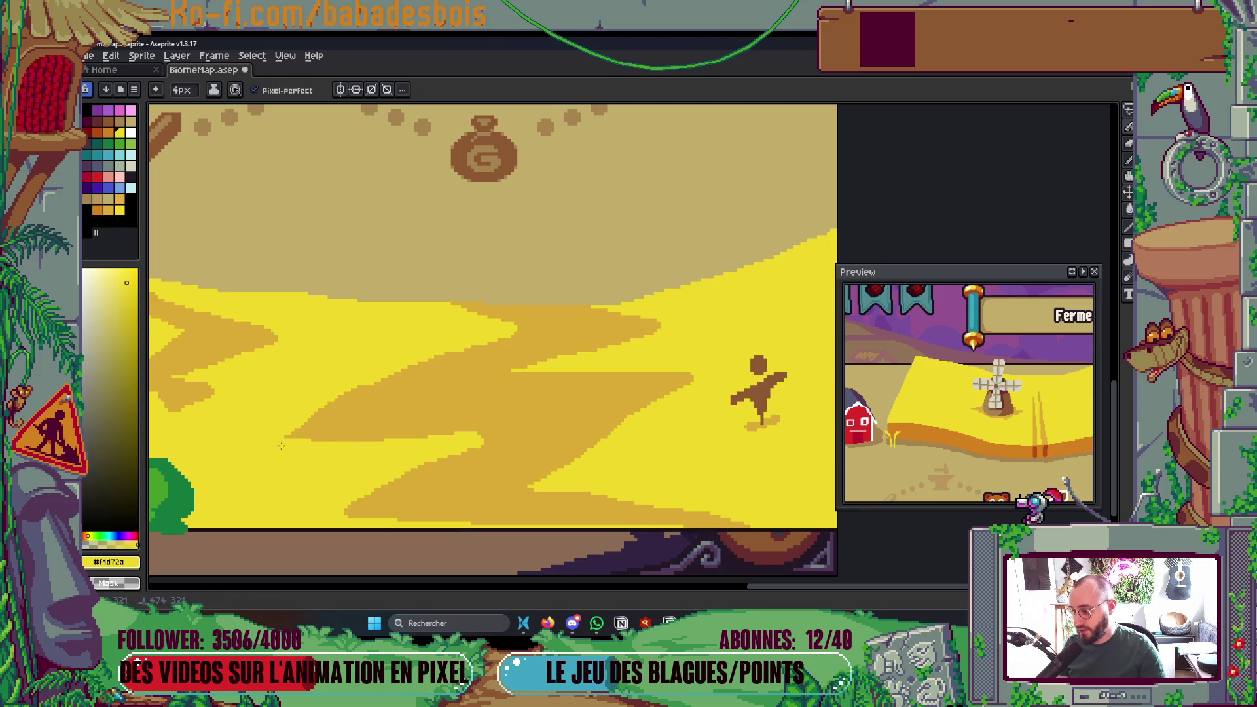
scroll(432, 459, "down", 2)
scroll(500, 422, "up", 3)
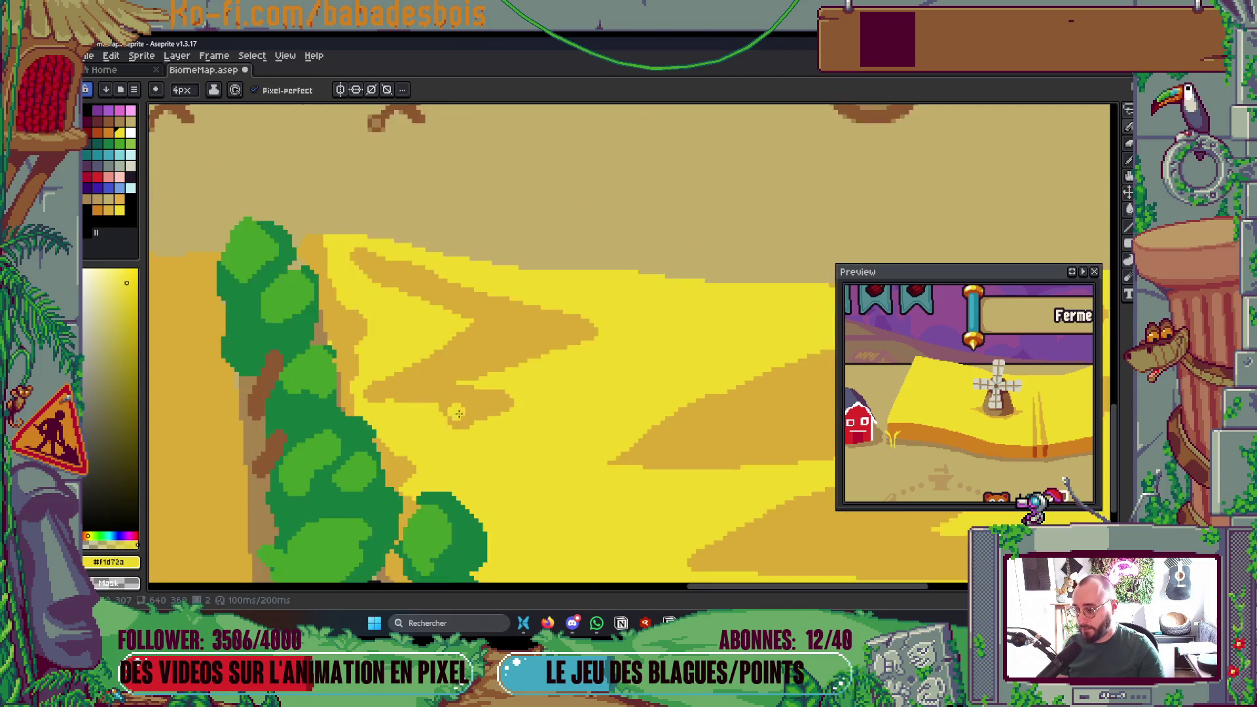
scroll(402, 417, "up", 1)
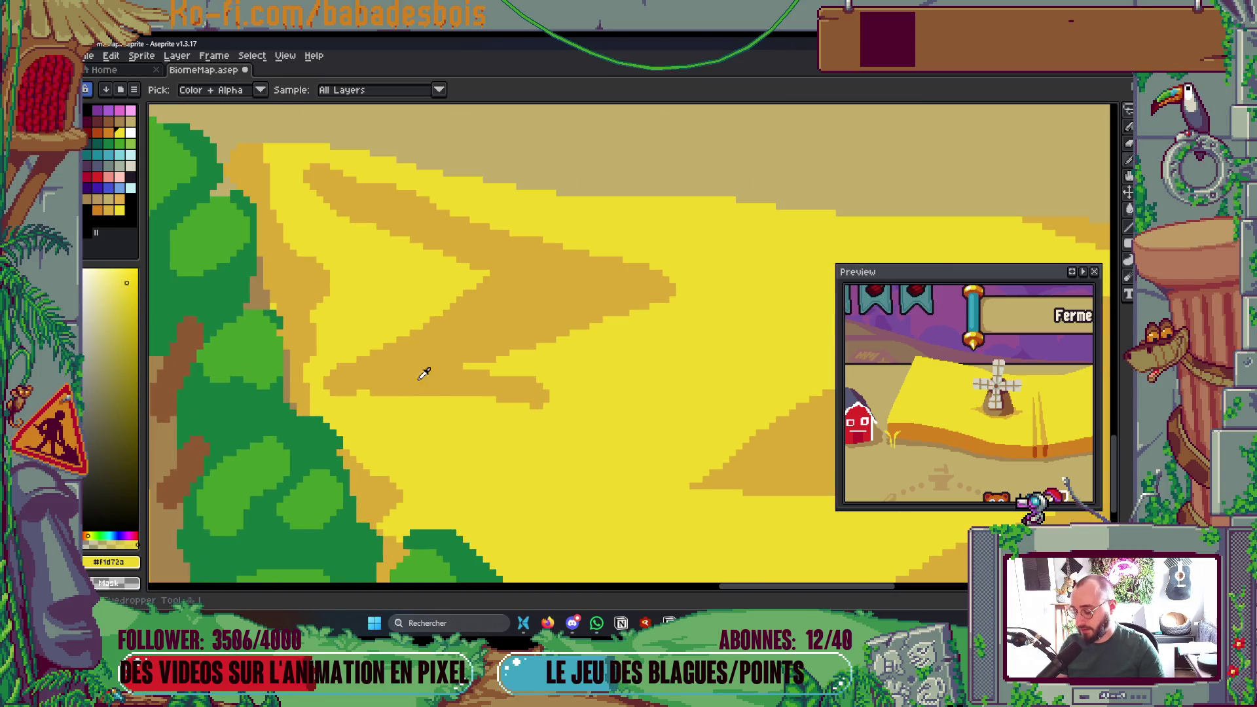
left_click(376, 384, "alt")
scroll(373, 386, "down", 3)
key("ctrl+s")
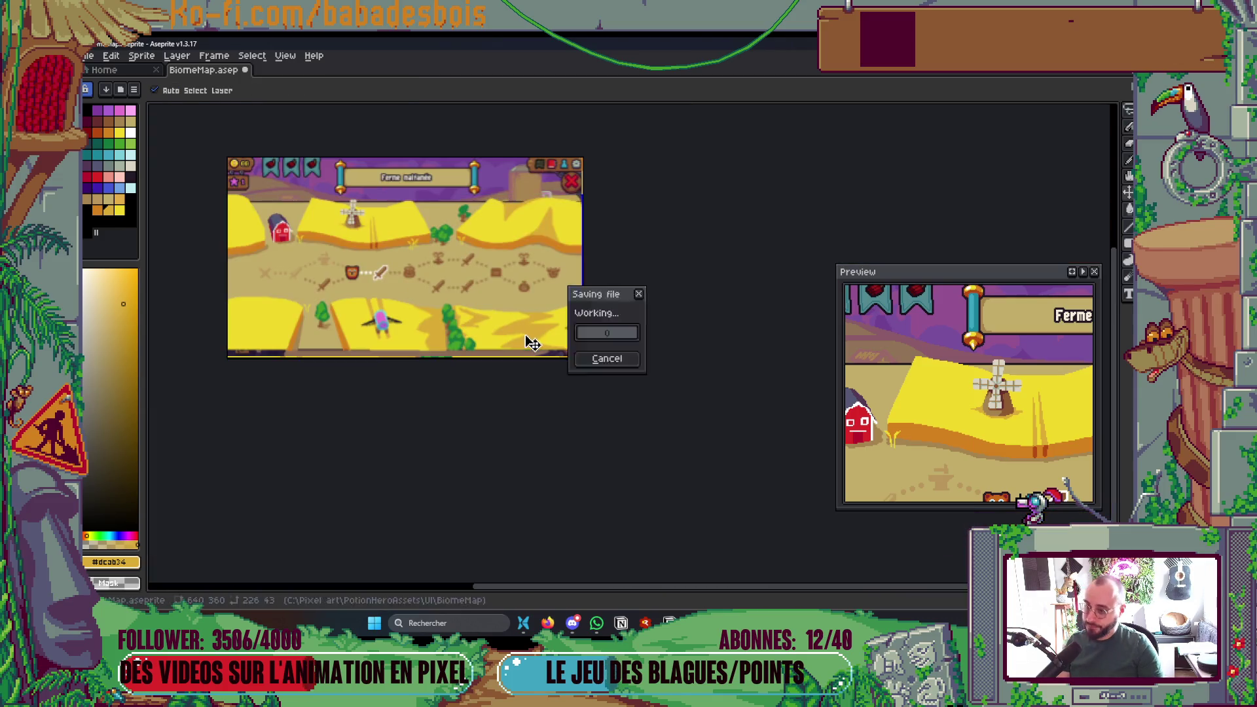
- Try a thin 1 px darker orange stroke down the dune, then undo it
scroll(578, 368, "up", 1)
scroll(579, 368, "up", 1)
scroll(340, 357, "down", 1)
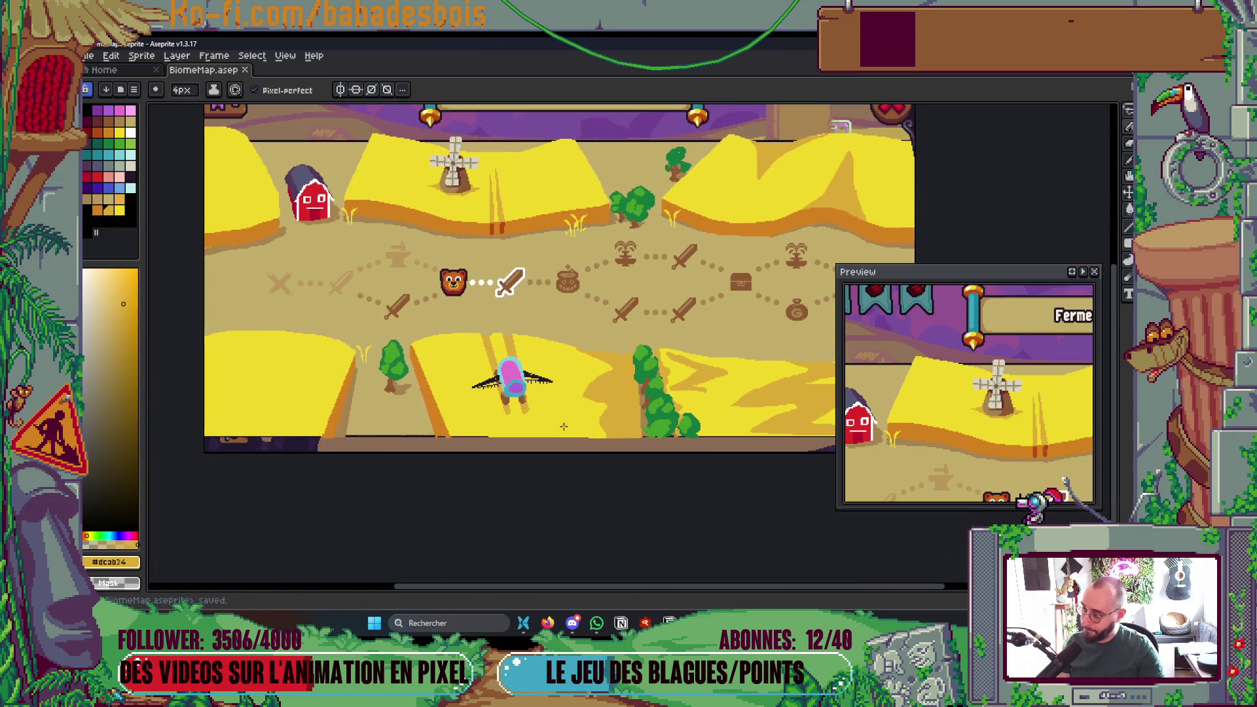
scroll(575, 410, "up", 1)
scroll(575, 410, "down", 2)
scroll(575, 410, "up", 2)
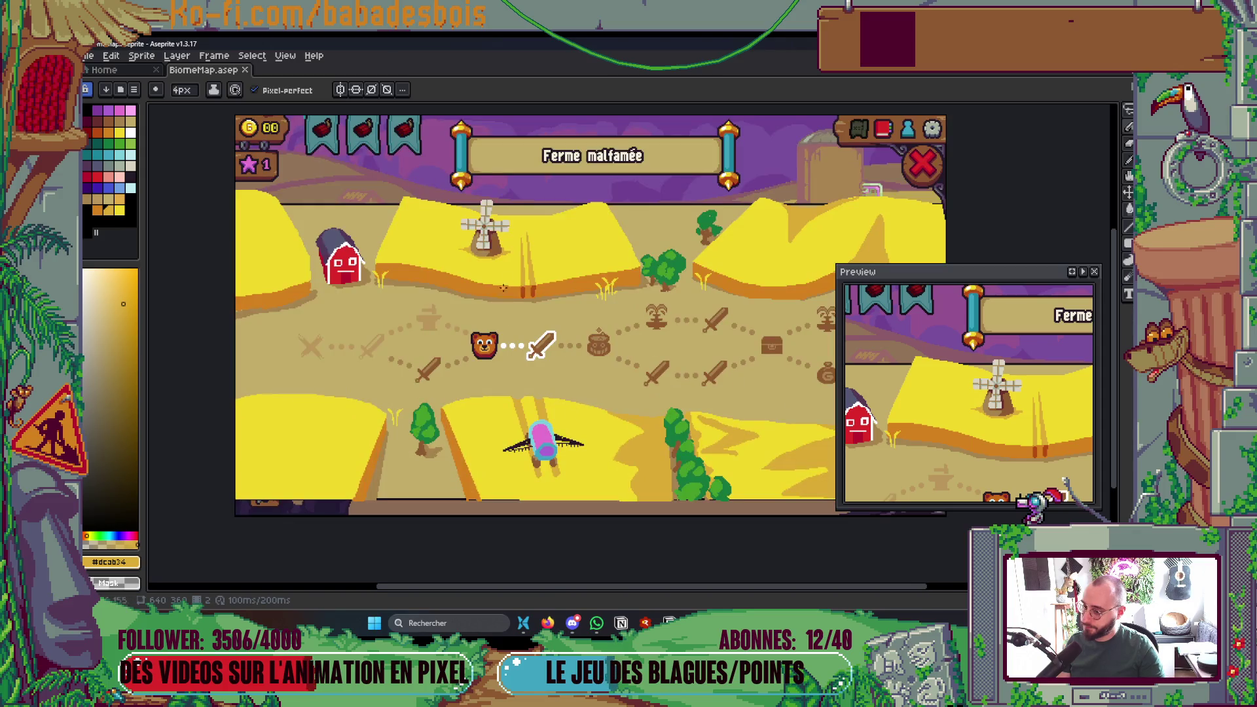
scroll(502, 296, "up", 3)
scroll(536, 294, "up", 1)
key("minus")
key("minus")
key("minus")
left_click(550, 342, "alt")
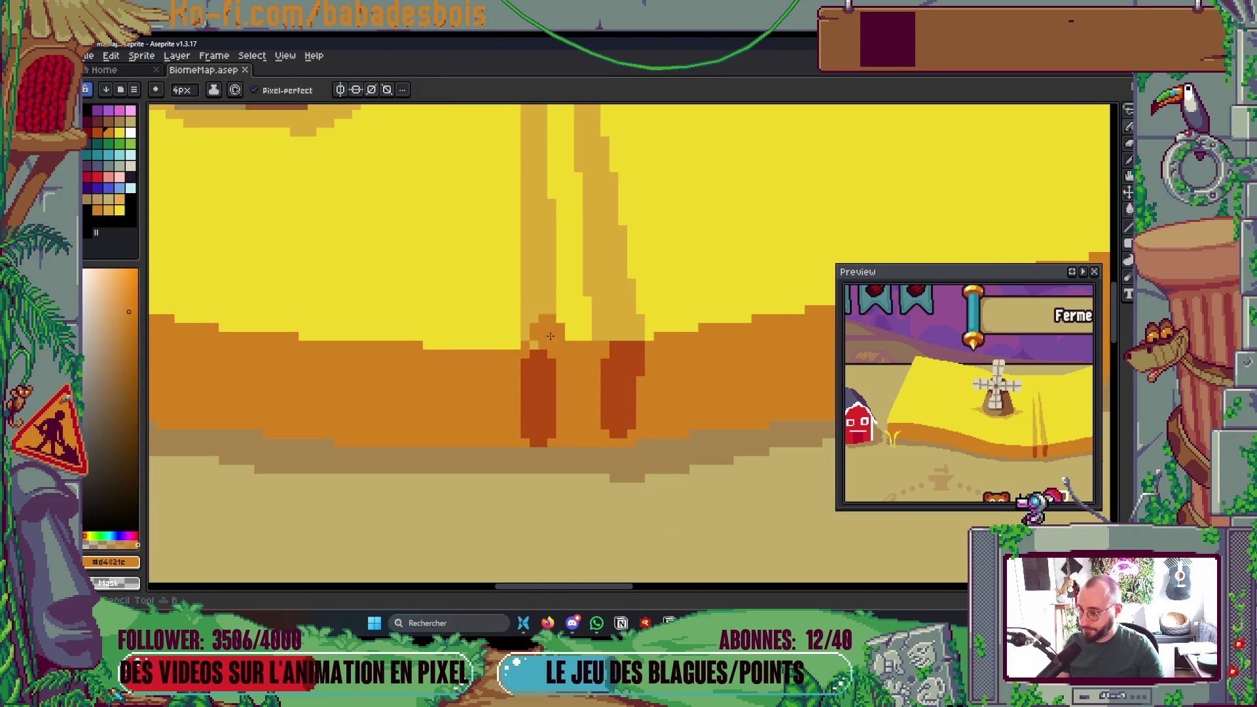
mouse_move(530, 200)
left_mouse_down()
mouse_move(529, 303)
mouse_move(534, 283)
left_mouse_up()
key("ctrl+z")
- Paint a 2 px darker orange stroke up the dune column beneath the windmill and save
key("plus")
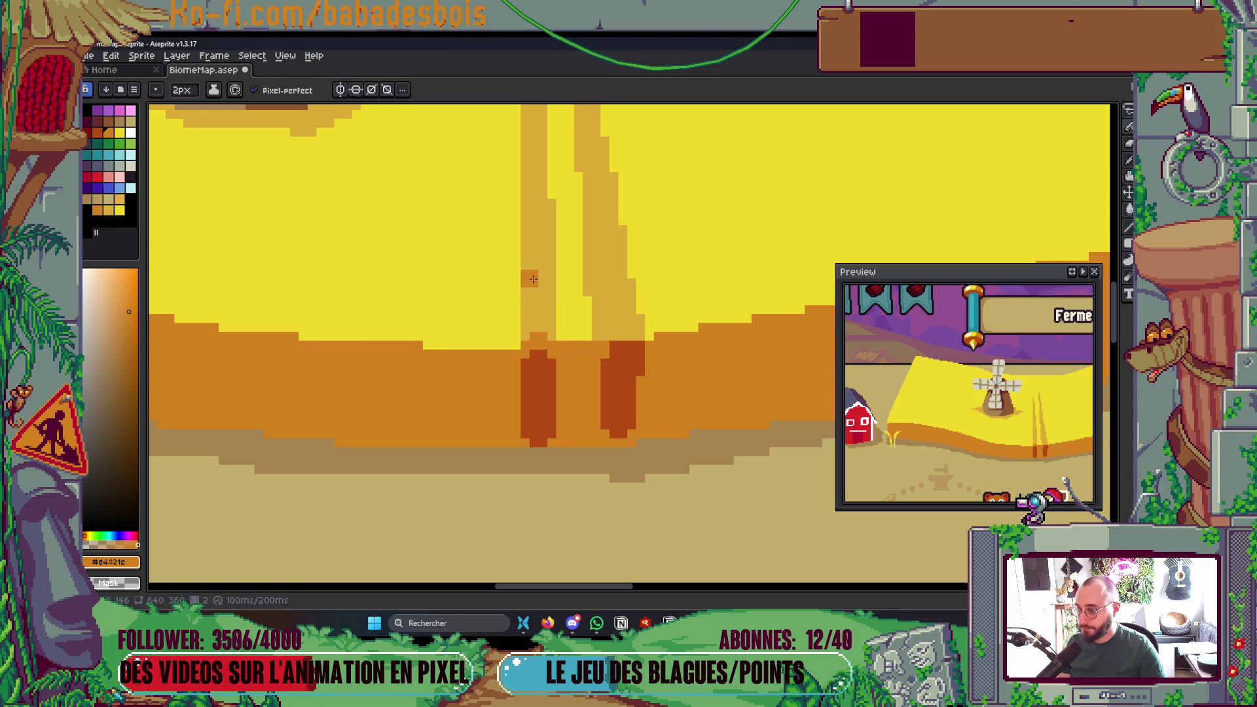
key("ctrl+z")
left_click_drag(536, 340, 533, 147)
key("minus")
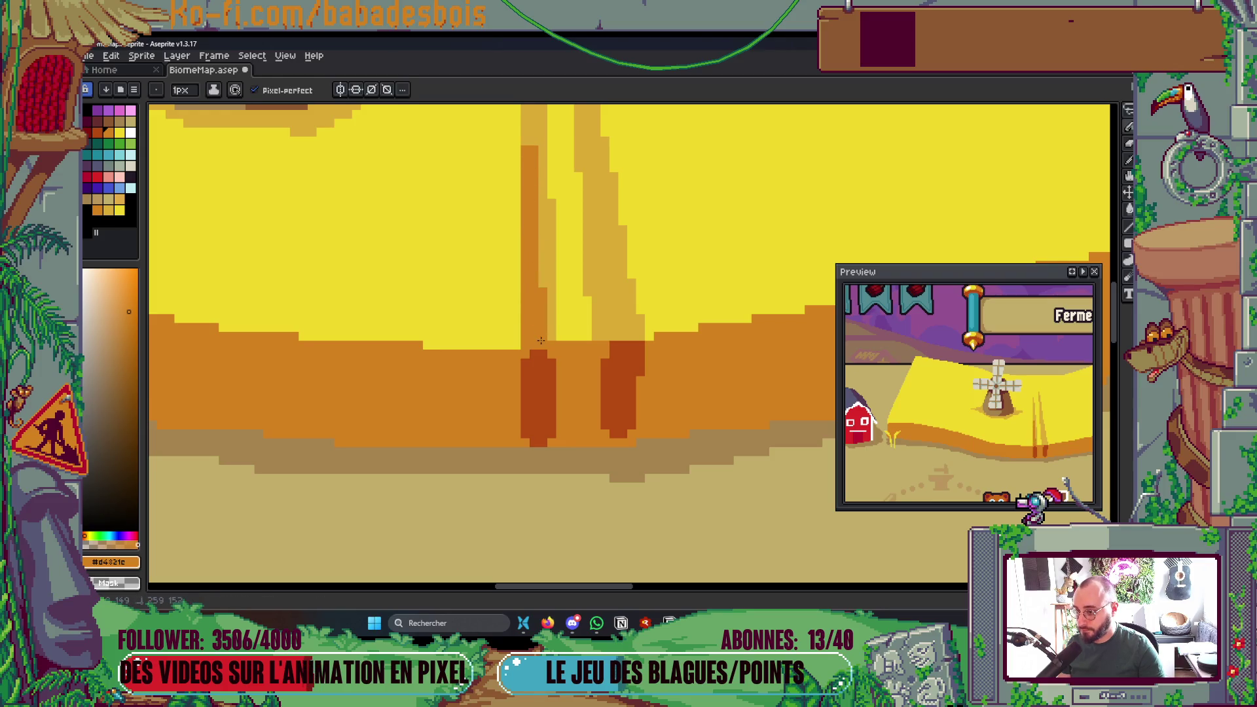
key("ctrl+s")
- Switch to the Pencil and move the view over to the barn
scroll(541, 340, "down", 4)
scroll(562, 373, "up", 4)
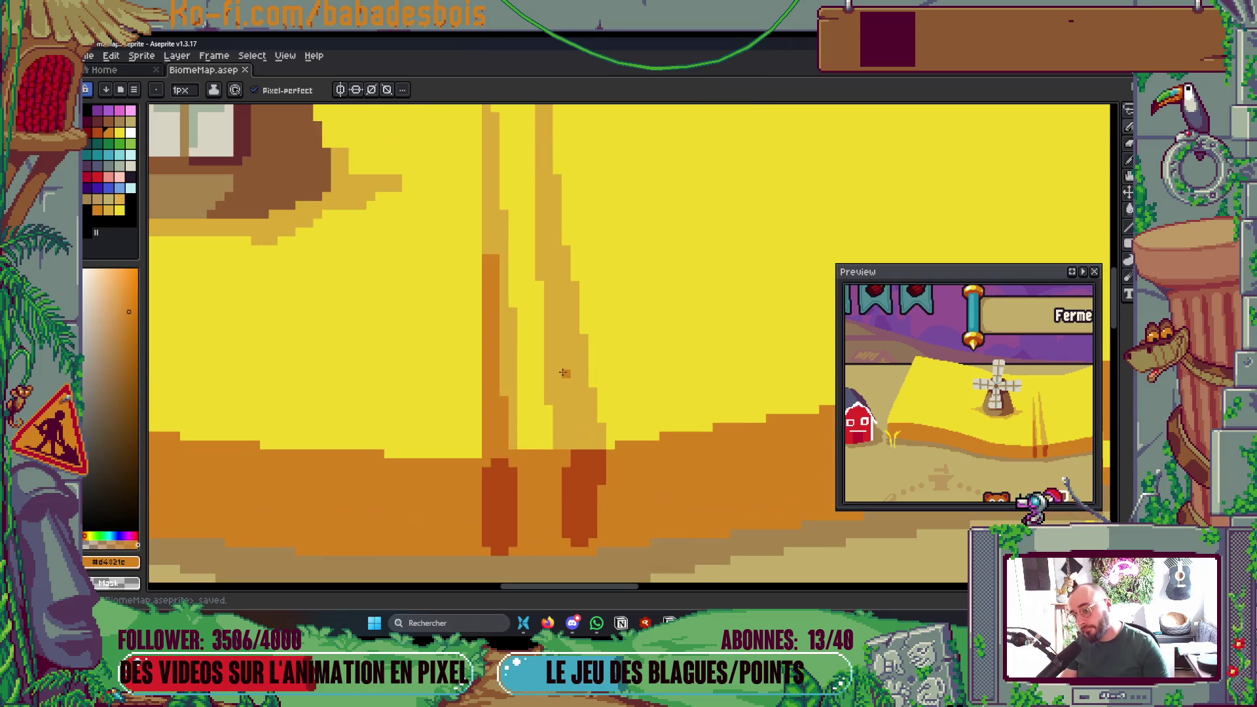
key("b")
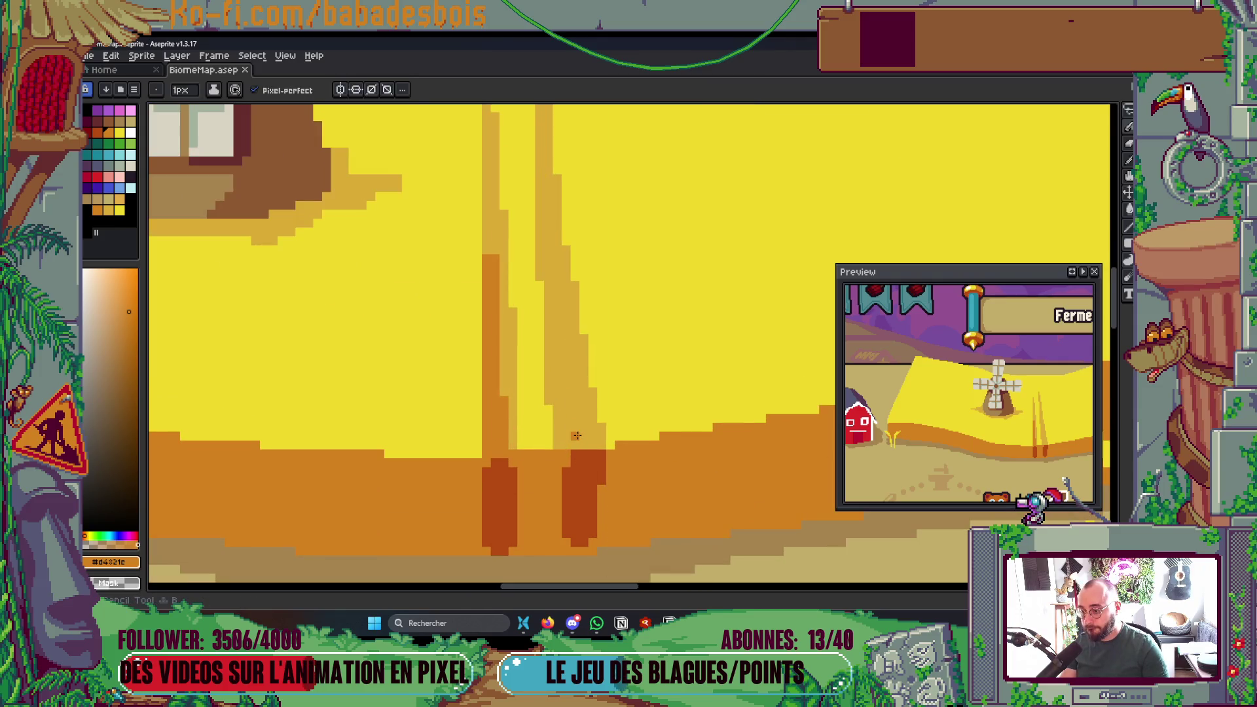
scroll(576, 435, "down", 3)
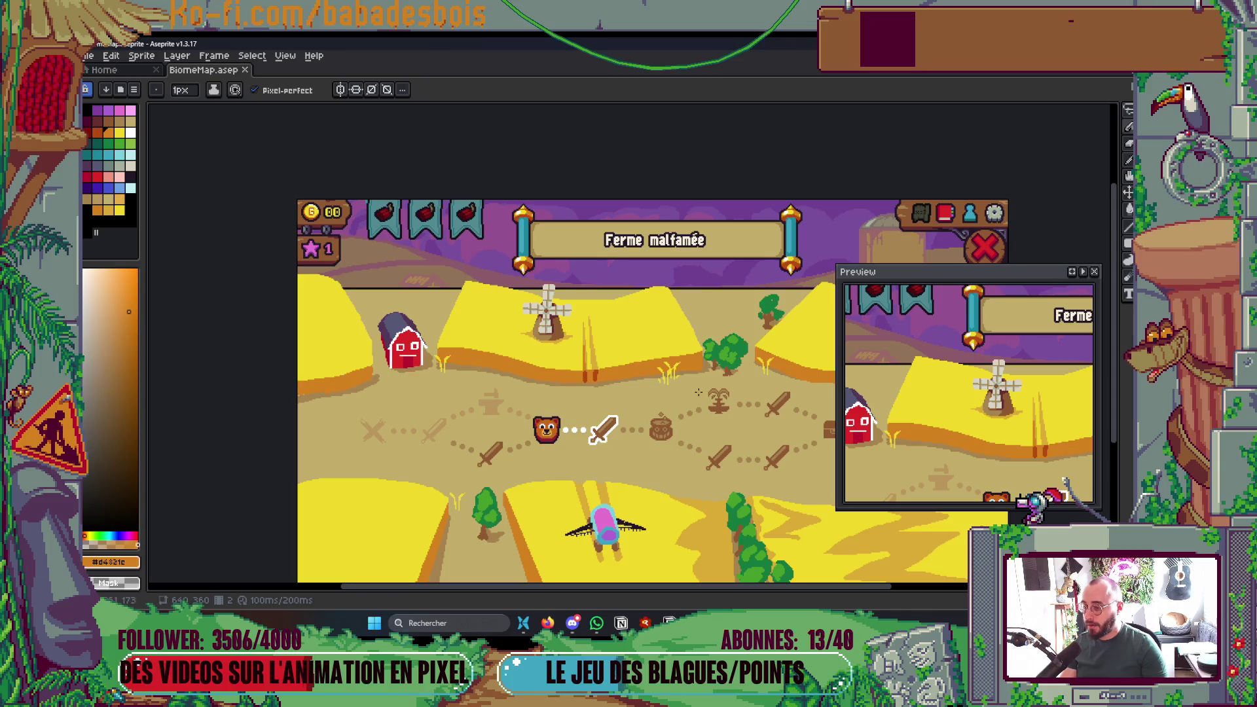
left_click_drag(694, 388, 610, 351)
key("Tab")
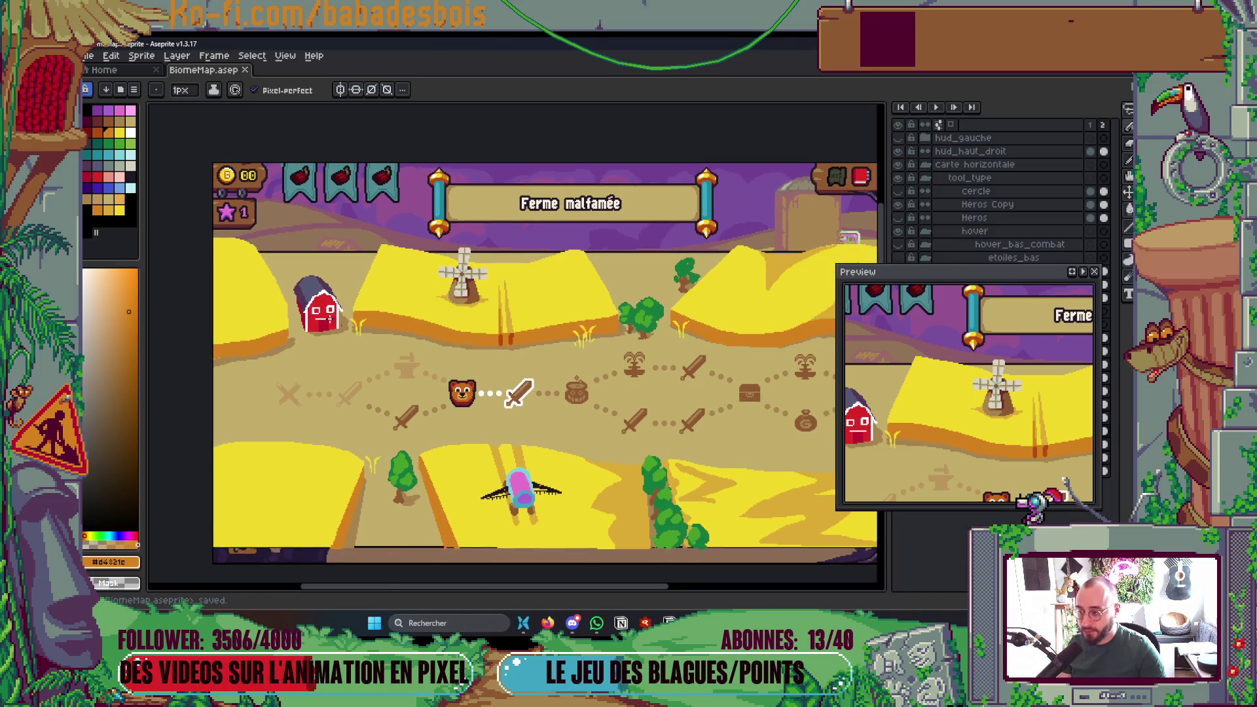
key("Tab")
scroll(324, 314, "up", 3)
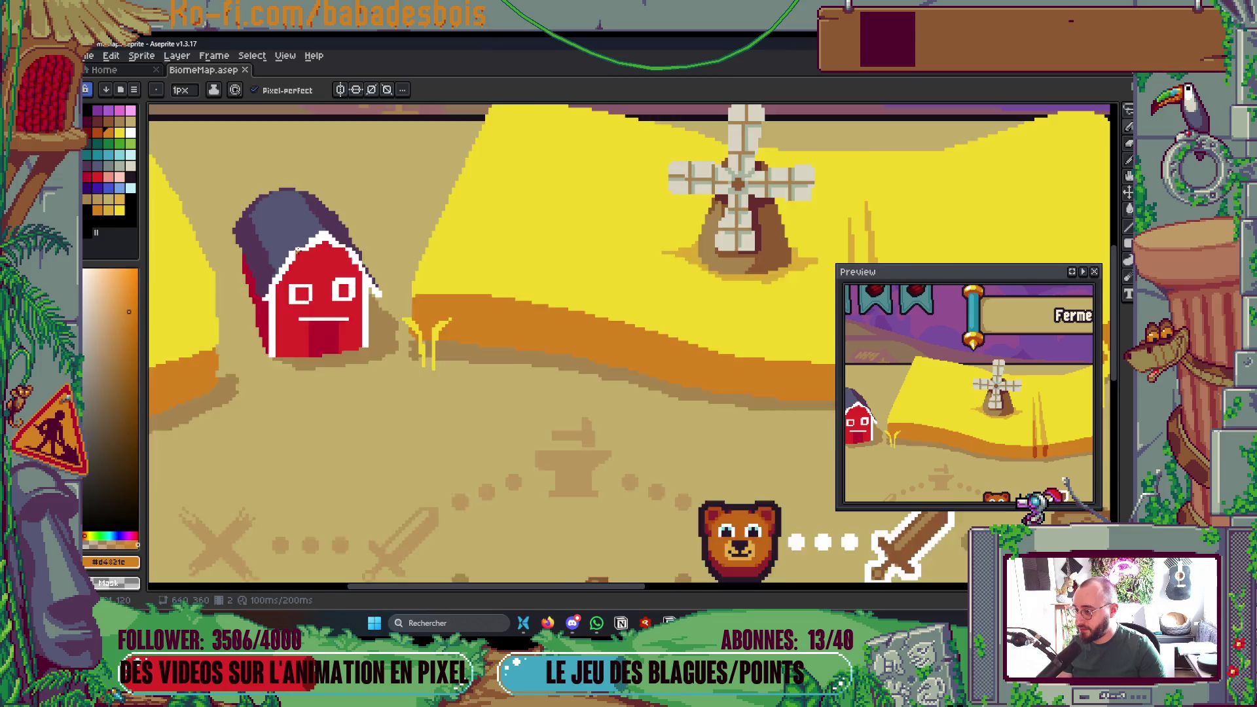
- Trace the barn roof's white outline so it runs continuously along the upper left
scroll(301, 251, "up", 3)
left_click(296, 262, "alt")
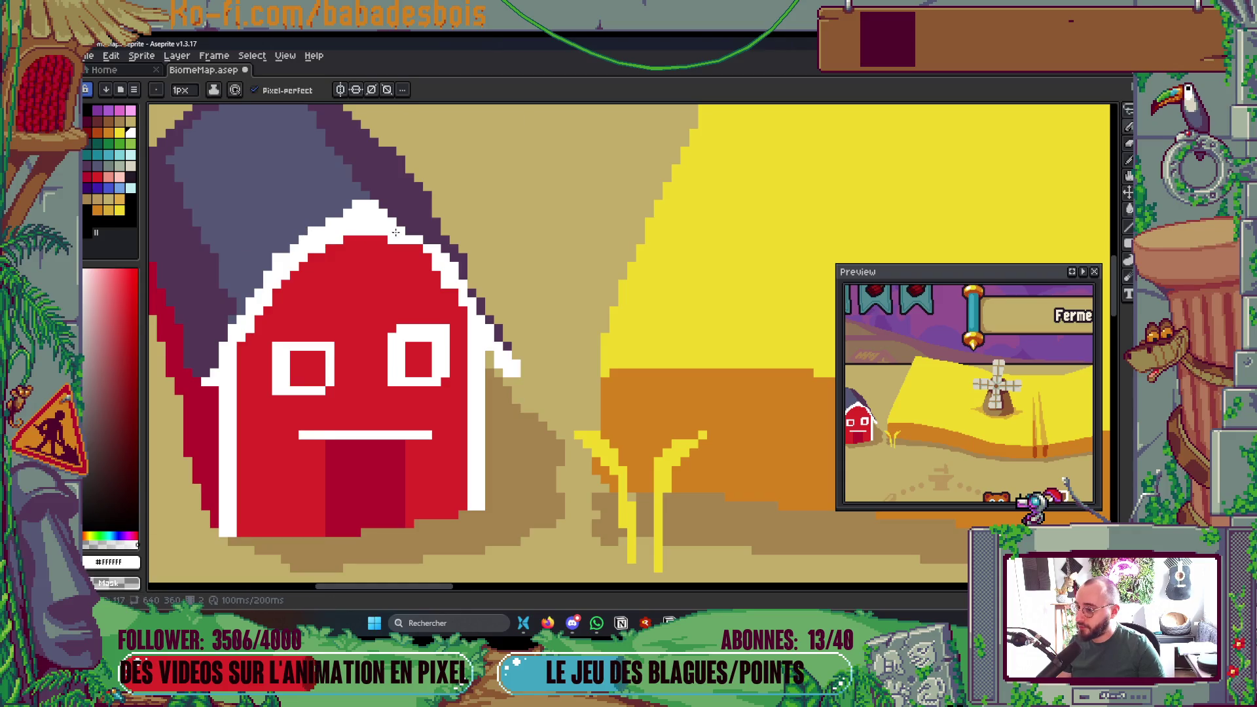
left_click_drag(418, 252, 452, 291)
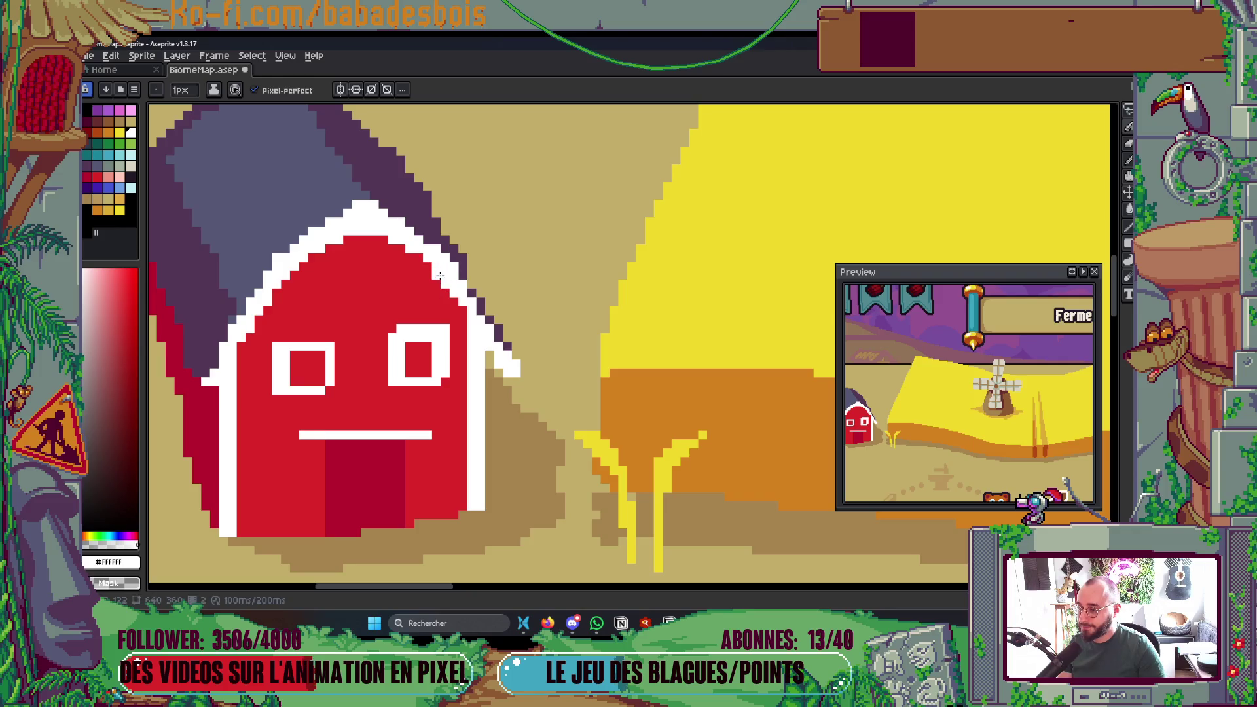
scroll(498, 293, "down", 5)
scroll(498, 281, "up", 4)
scroll(500, 282, "up", 1)
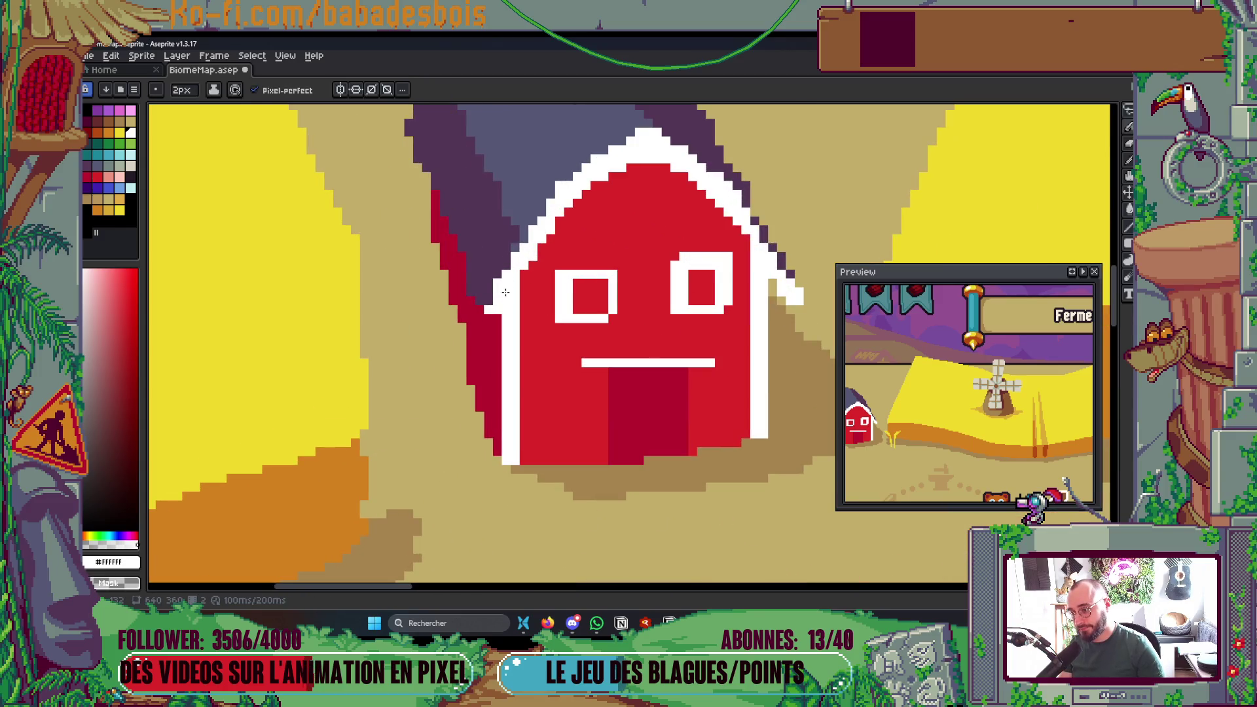
left_click_drag(534, 248, 551, 210)
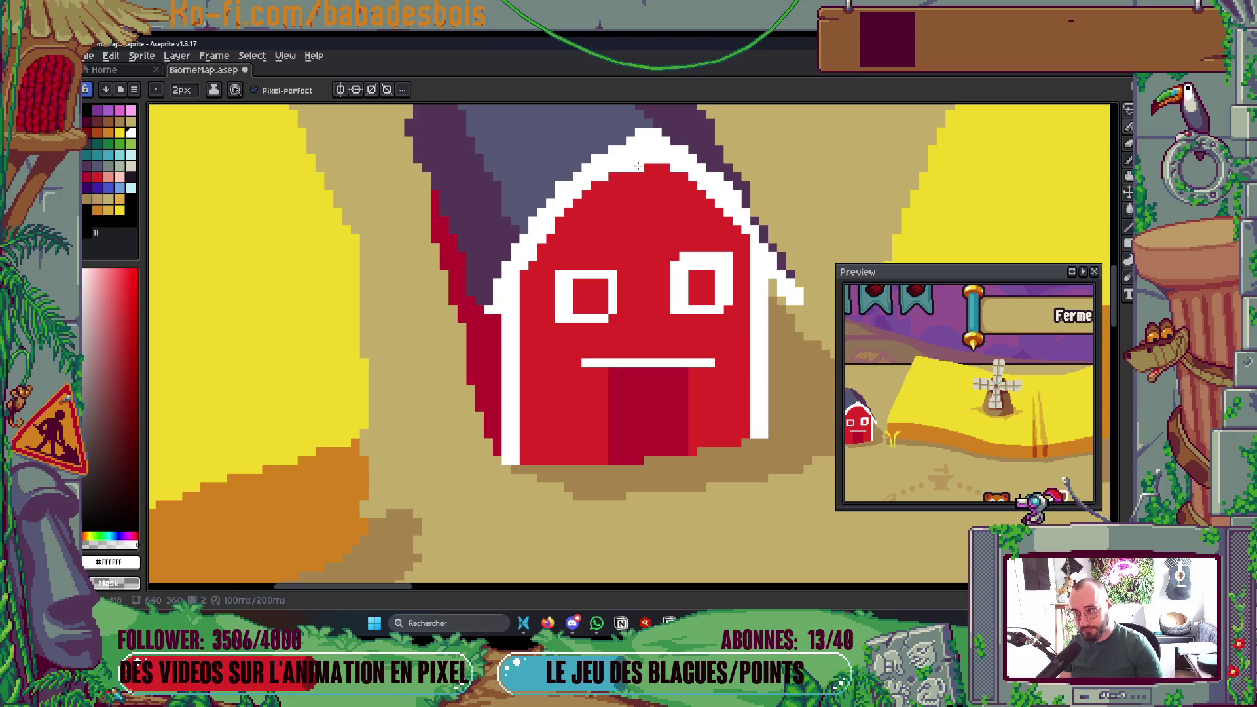
- Fix the right roof-edge pixels in purple and white, undoing a stray white block
scroll(681, 244, "up", 2)
left_click(686, 247, "alt")
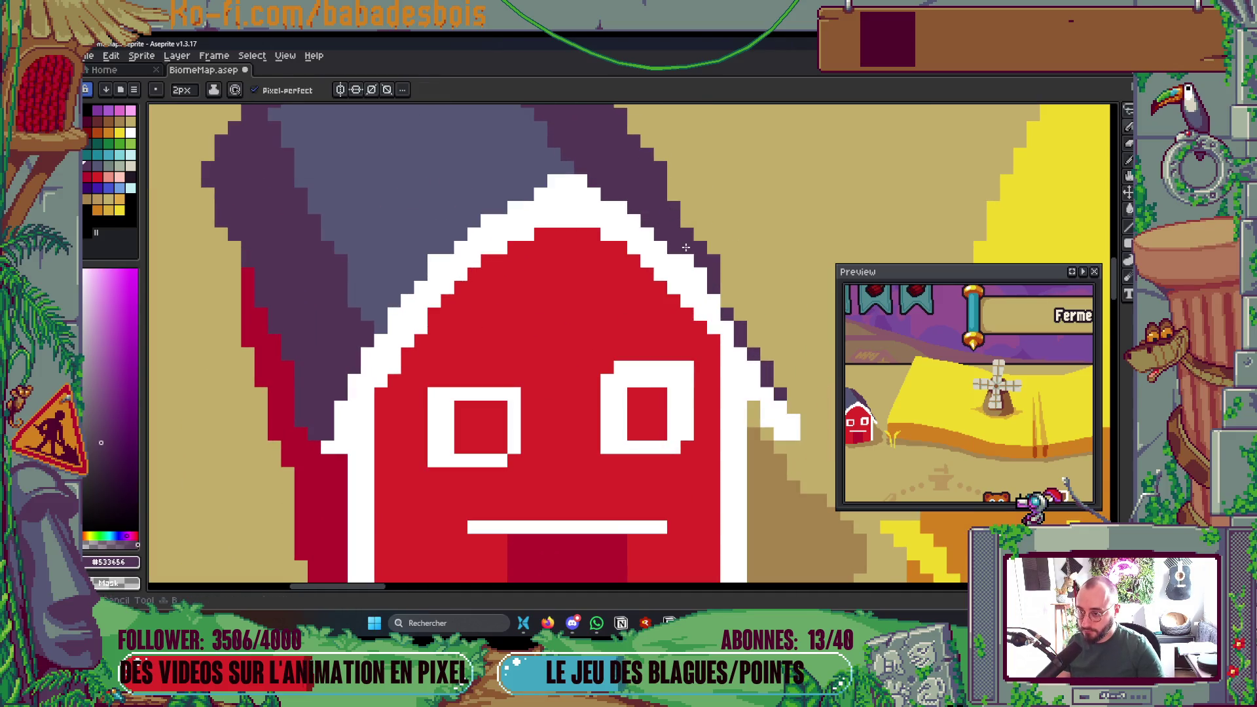
left_click(429, 242, "alt")
scroll(484, 237, "down", 1)
scroll(673, 282, "up", 2)
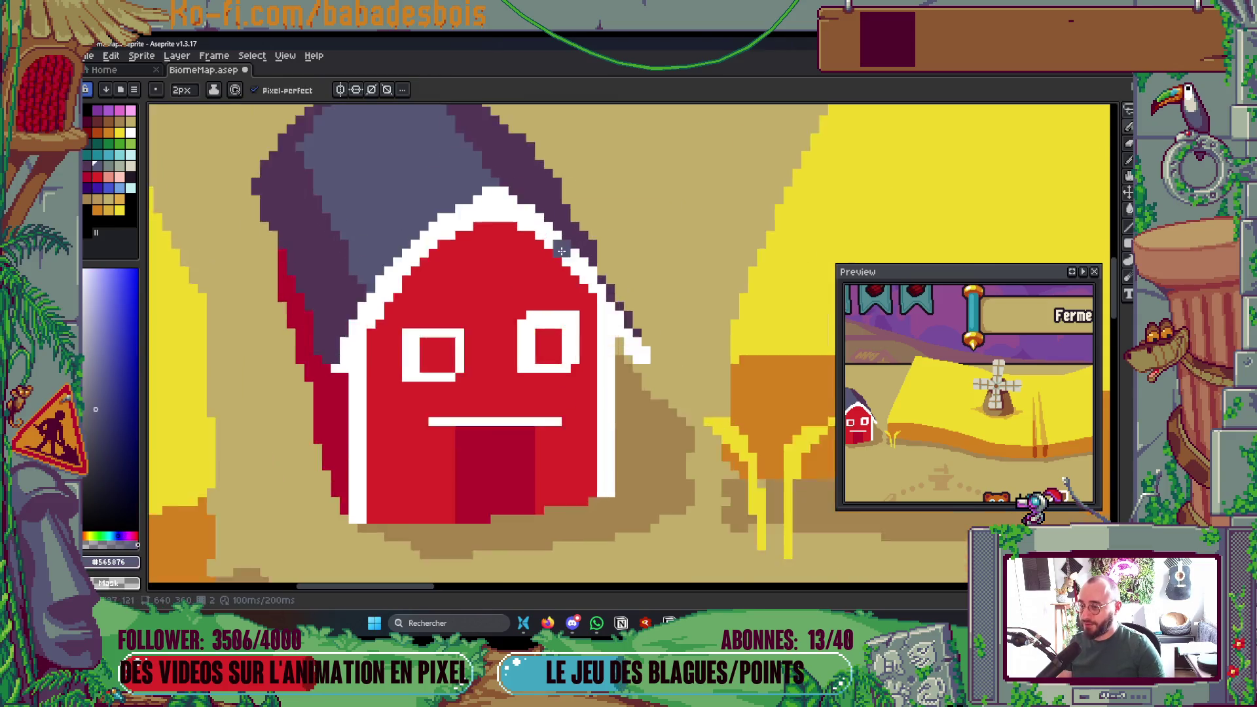
left_click(626, 337, "alt")
right_click(635, 312)
left_click(618, 295)
left_click(689, 470)
key("ctrl+z")
key("ctrl+z")
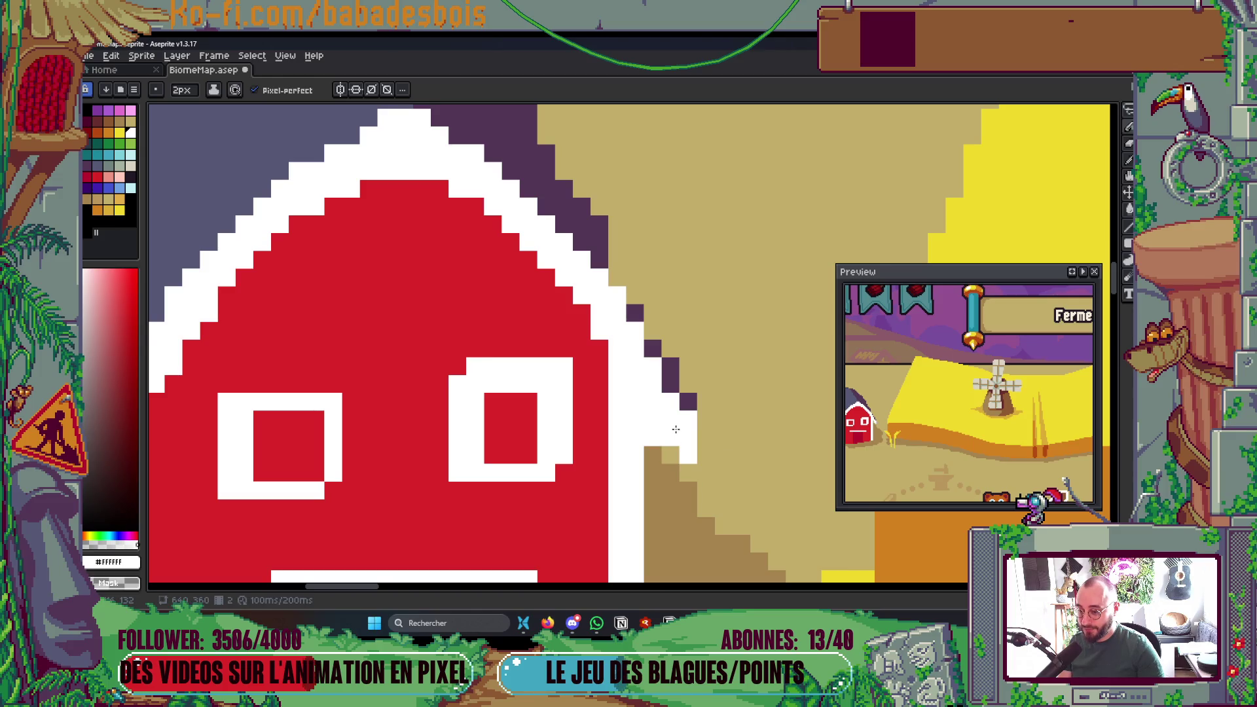
scroll(681, 429, "down", 4)
scroll(588, 423, "up", 2)
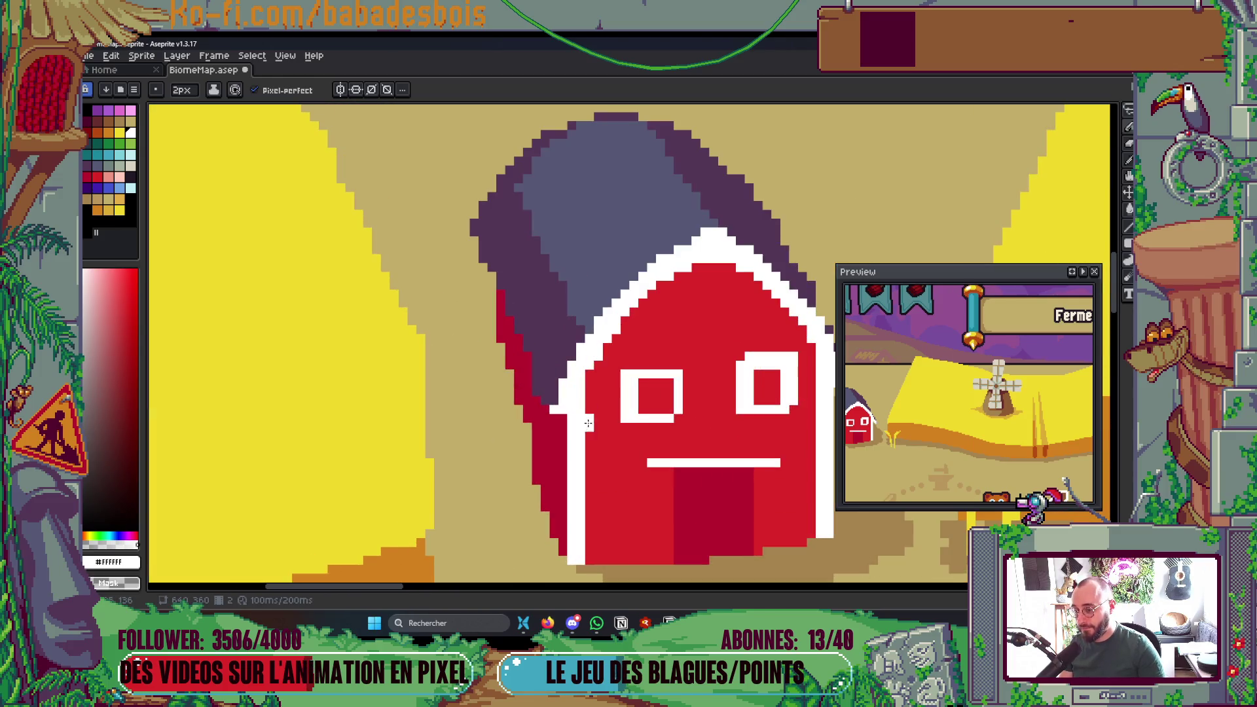
scroll(561, 417, "down", 3)
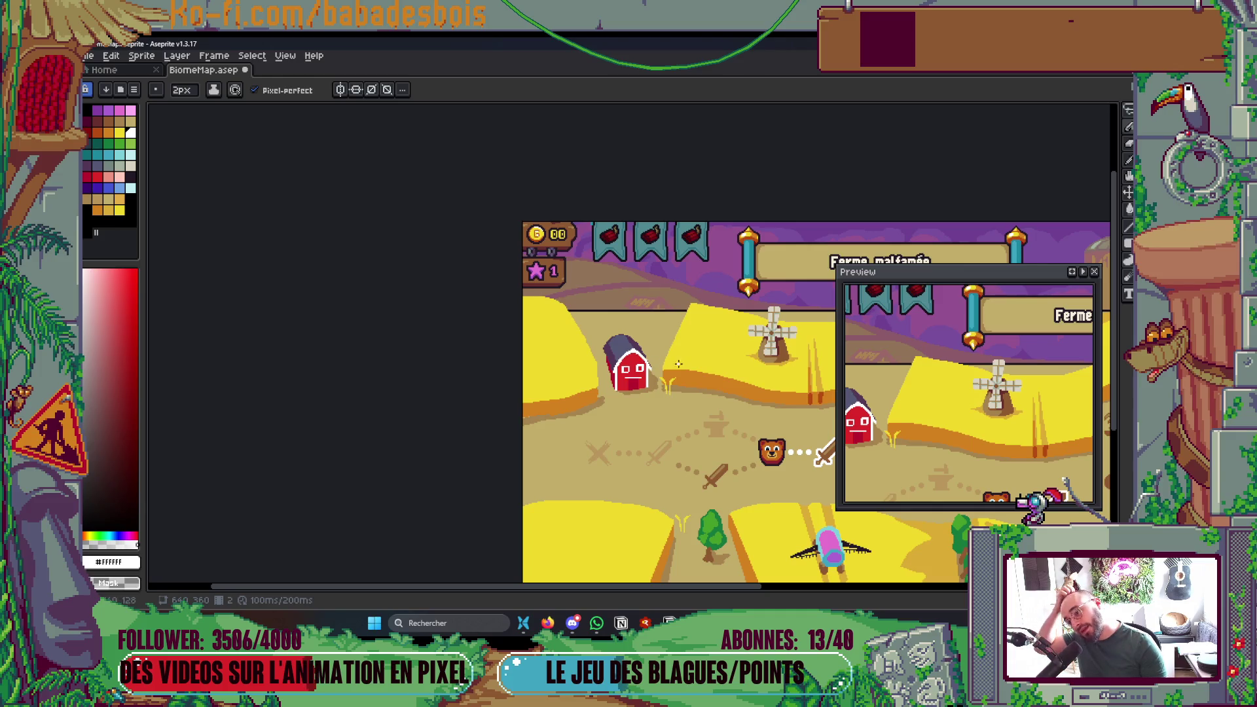
- With a 1px brush, paint the barn's white roof-tip pixels in the sampled grey-blue
scroll(626, 357, "up", 5)
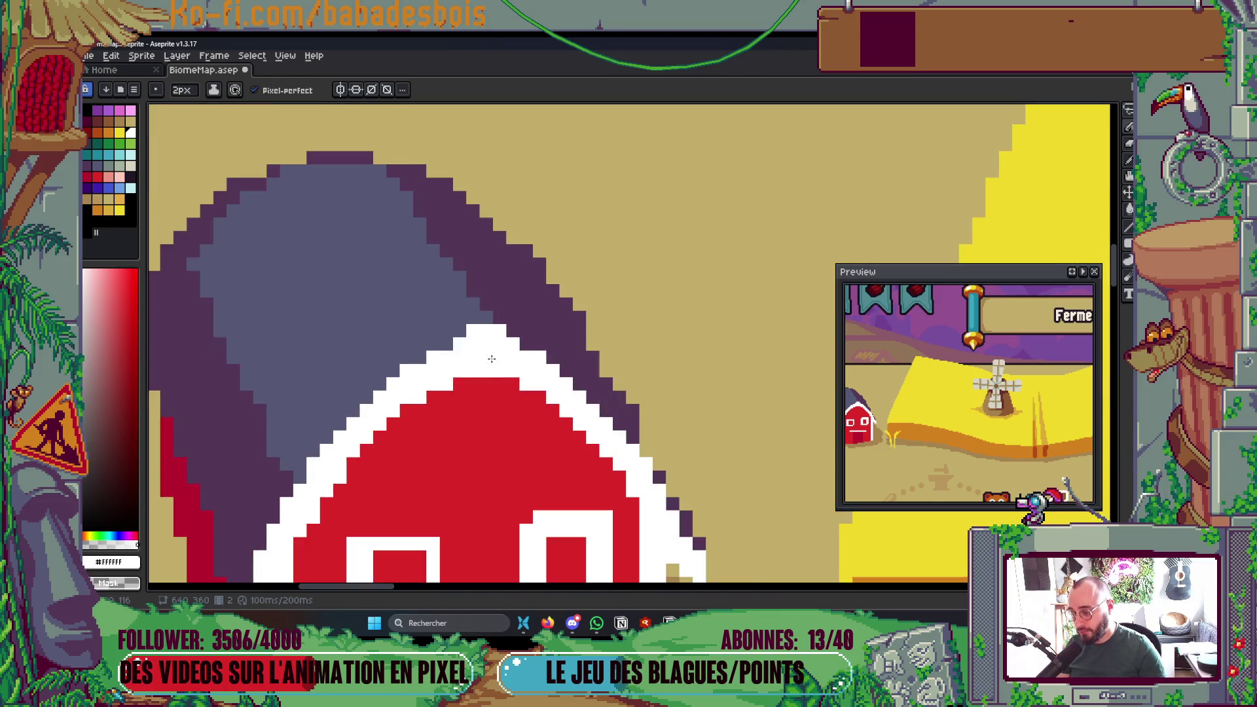
scroll(492, 359, "up", 1)
left_click(459, 301, "alt")
key("minus")
left_click(485, 321)
scroll(488, 322, "down", 5)
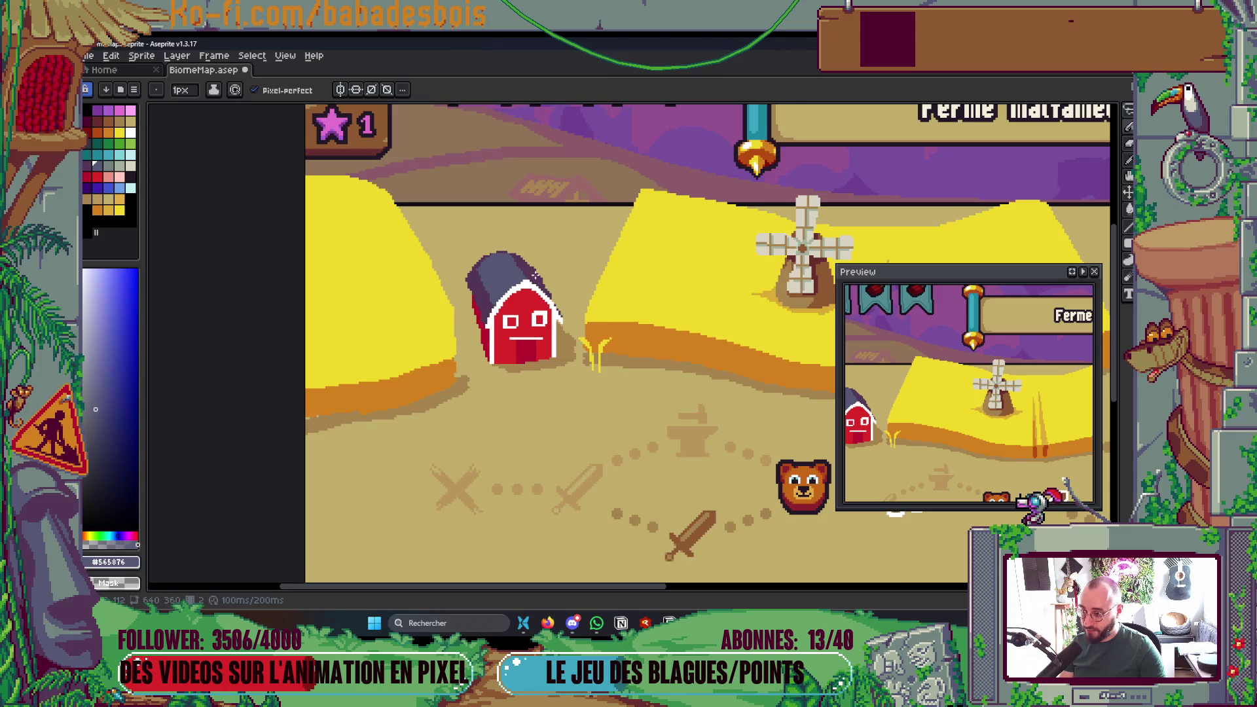
scroll(535, 277, "up", 5)
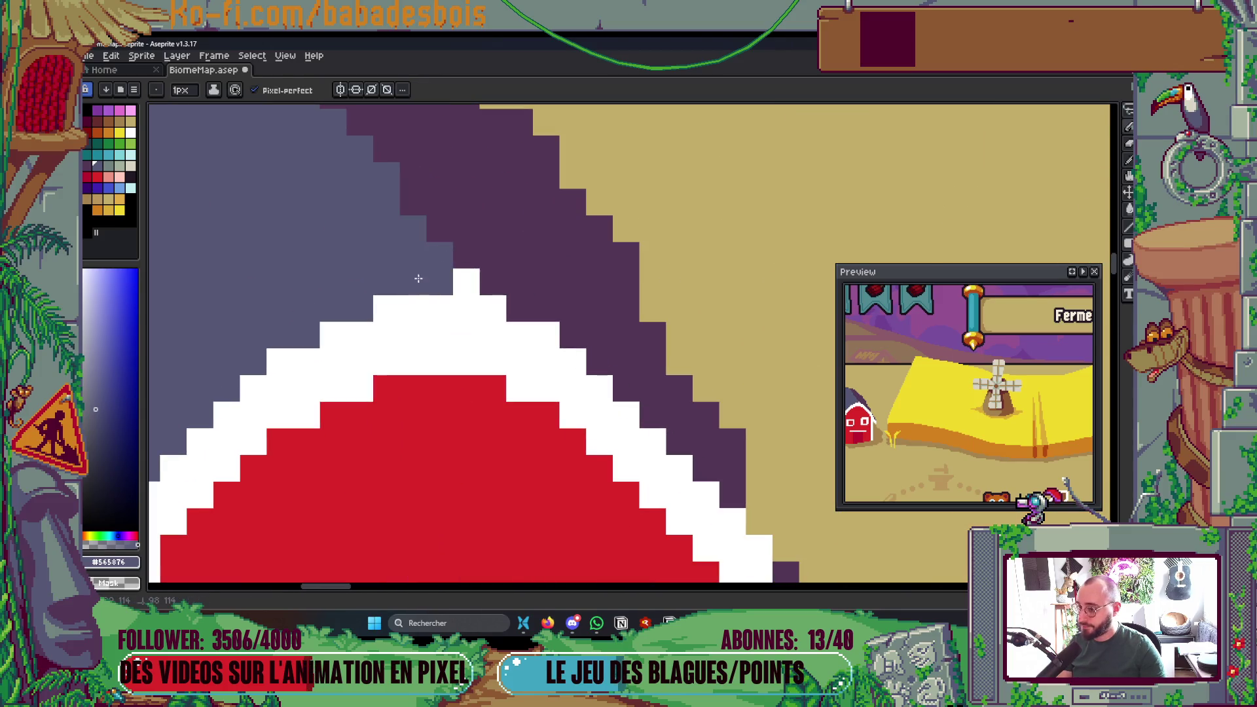
left_click_drag(462, 281, 492, 281)
- Repaint the roof's stepped grey-blue edge pixels in the roof's dark purple
left_click(520, 261, "alt")
left_click(440, 282)
left_click_drag(415, 255, 571, 493)
left_click(517, 414)
left_click(411, 227)
left_click(383, 201)
left_click(411, 254)
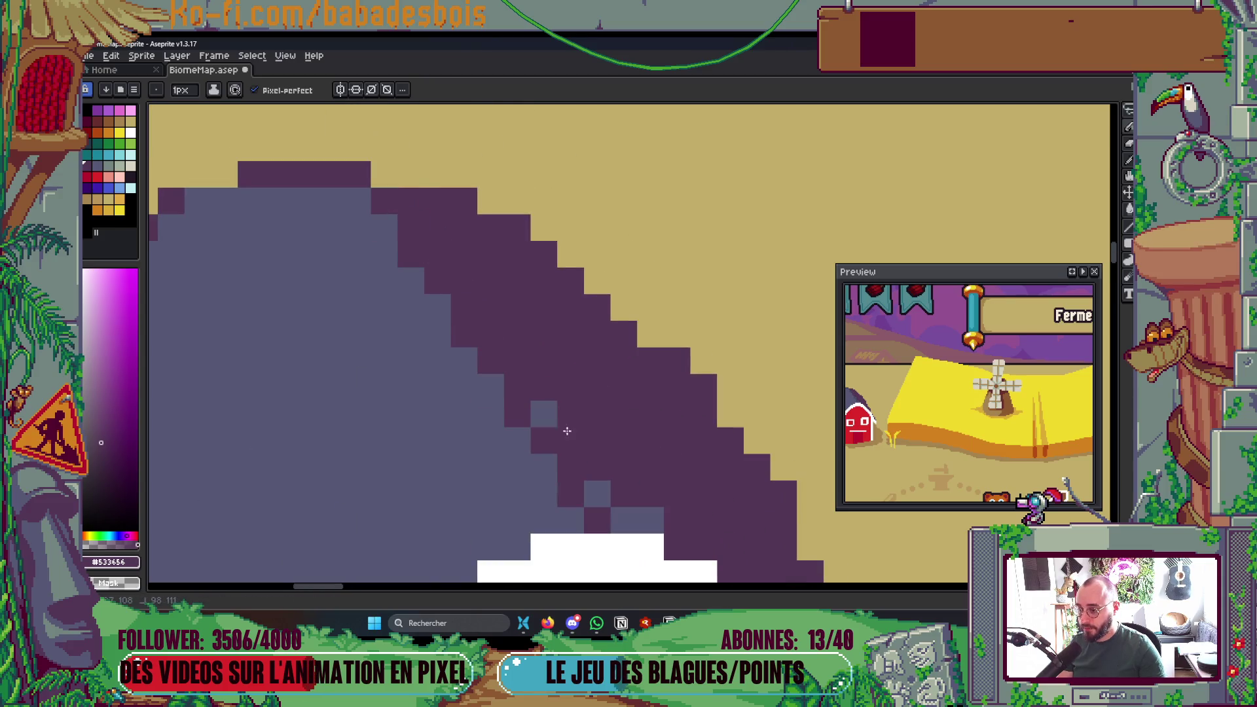
left_click(544, 414)
left_click(598, 493)
left_click(625, 521)
left_click(651, 521)
- Try a grey-blue step line on the roof's left edge, undo it, and return to a 2px brush
scroll(658, 478, "down", 5)
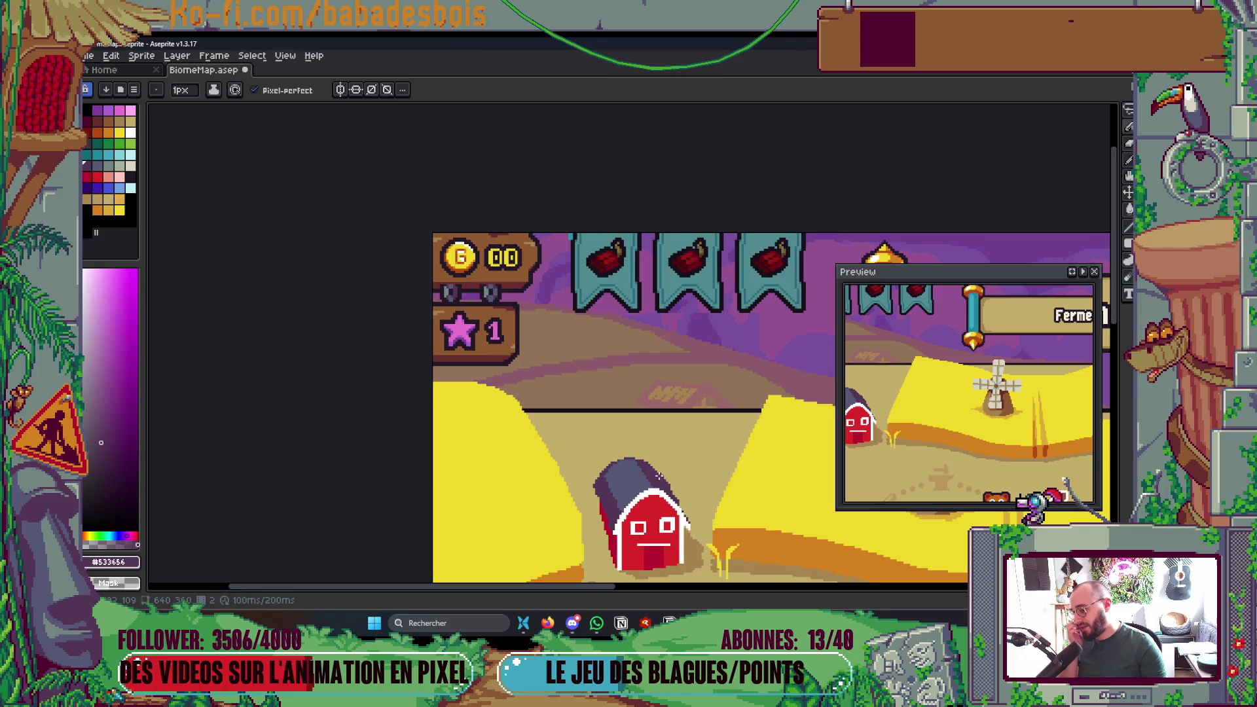
left_click_drag(659, 476, 607, 401)
scroll(551, 425, "up", 3)
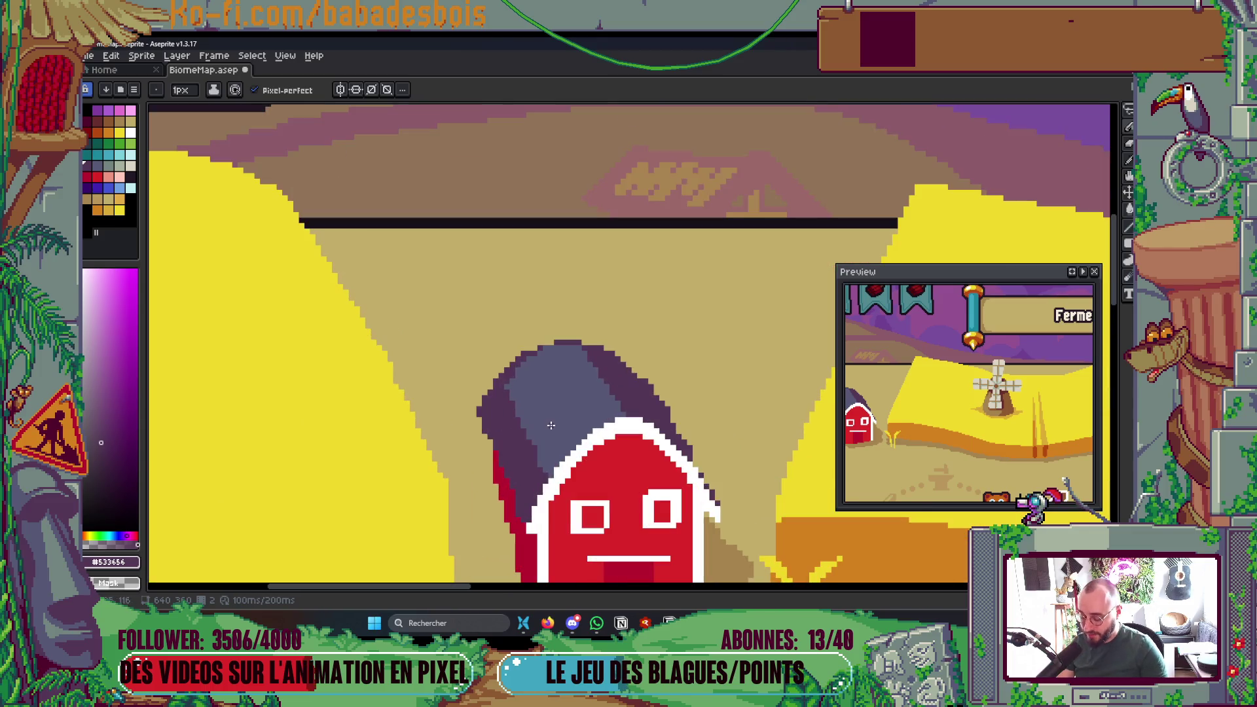
left_click(544, 435, "alt")
scroll(547, 493, "up", 2)
left_click_drag(538, 491, 467, 360)
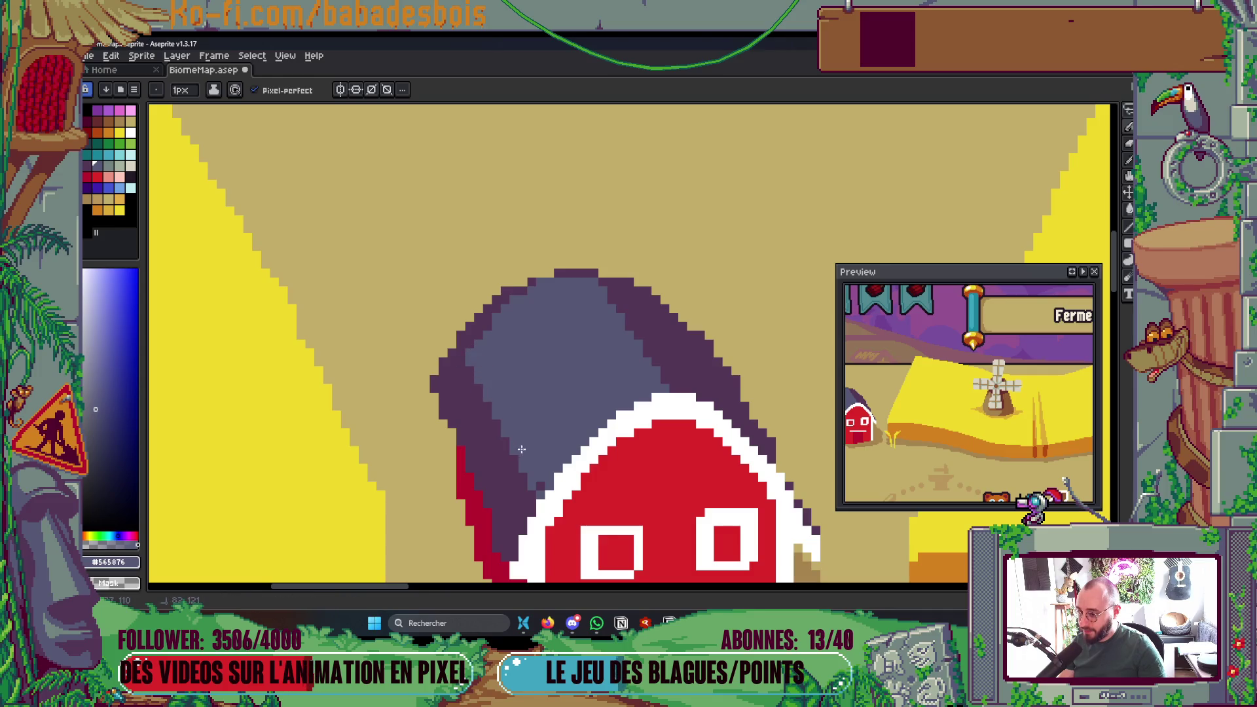
scroll(539, 425, "down", 3)
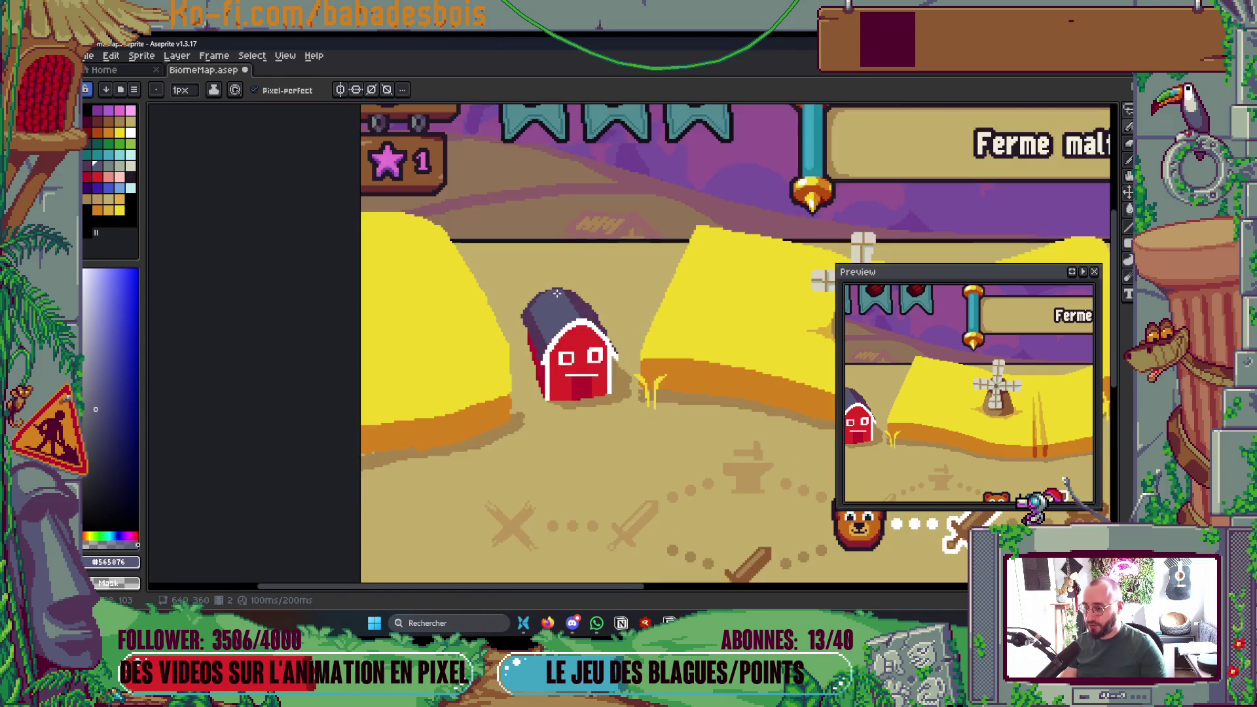
scroll(556, 297, "up", 1)
scroll(556, 297, "up", 2)
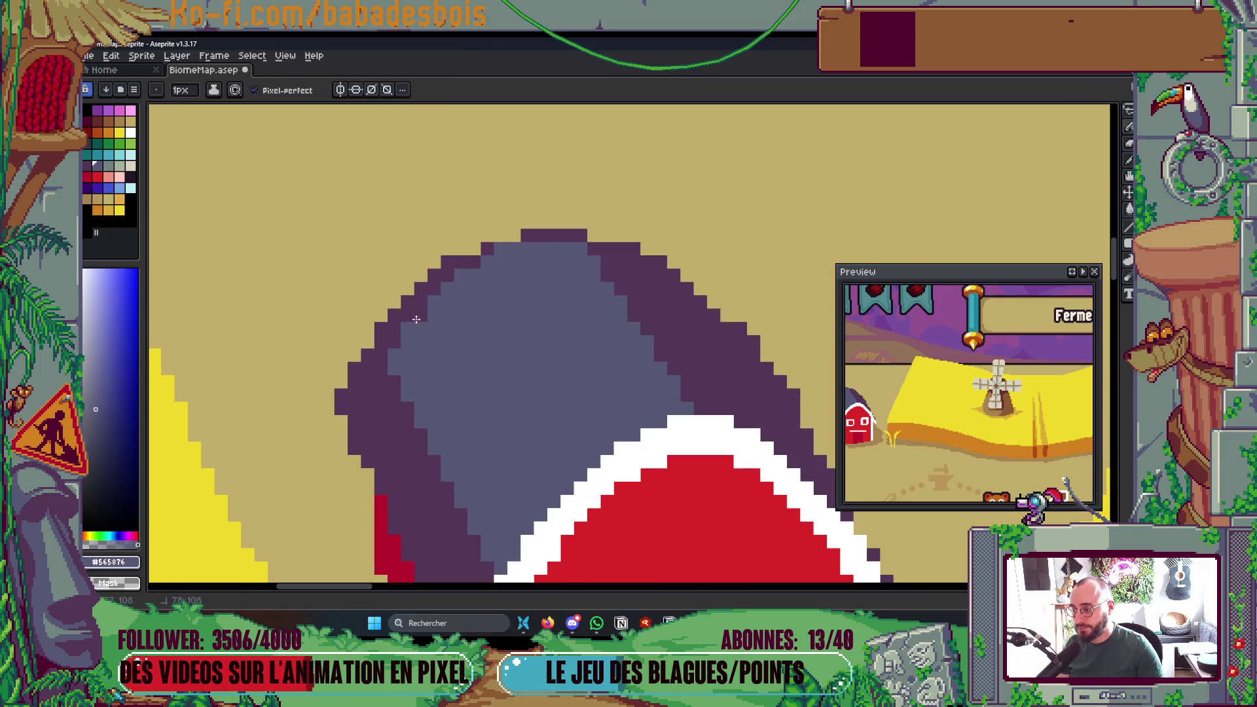
key("ctrl+z")
key("plus")
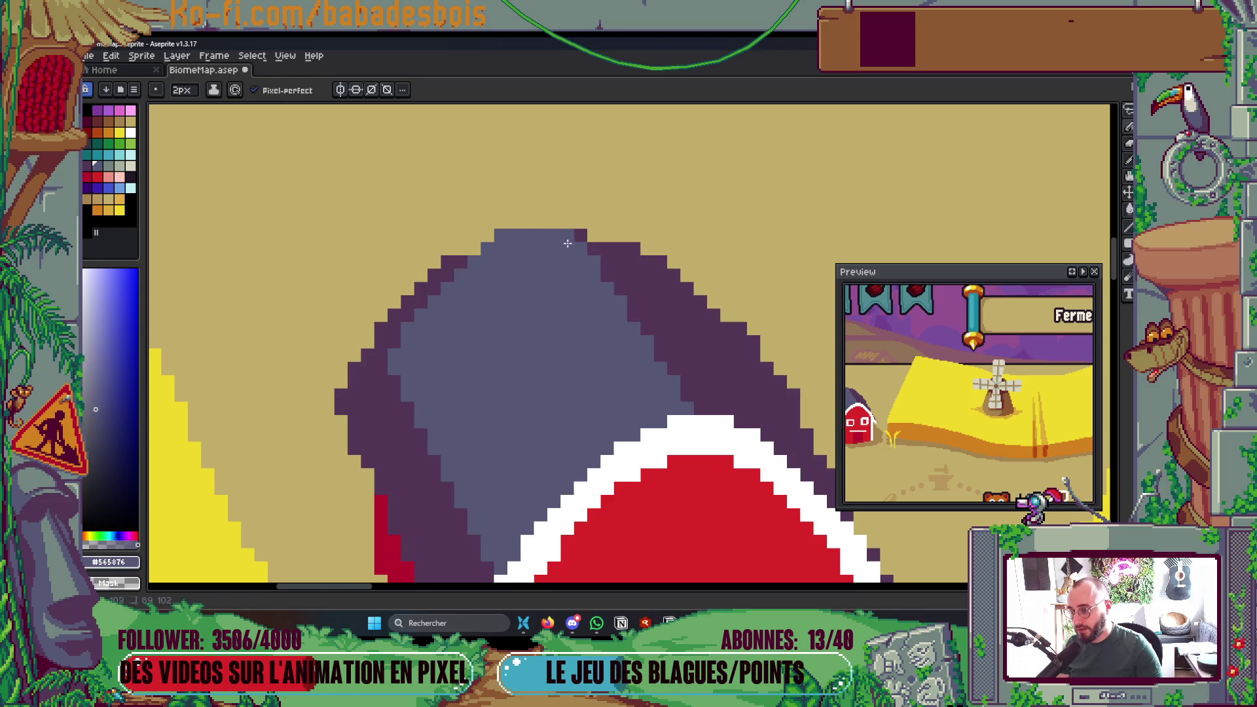
- Save the BiomeMap file
scroll(568, 244, "down", 2)
scroll(783, 421, "up", 2)
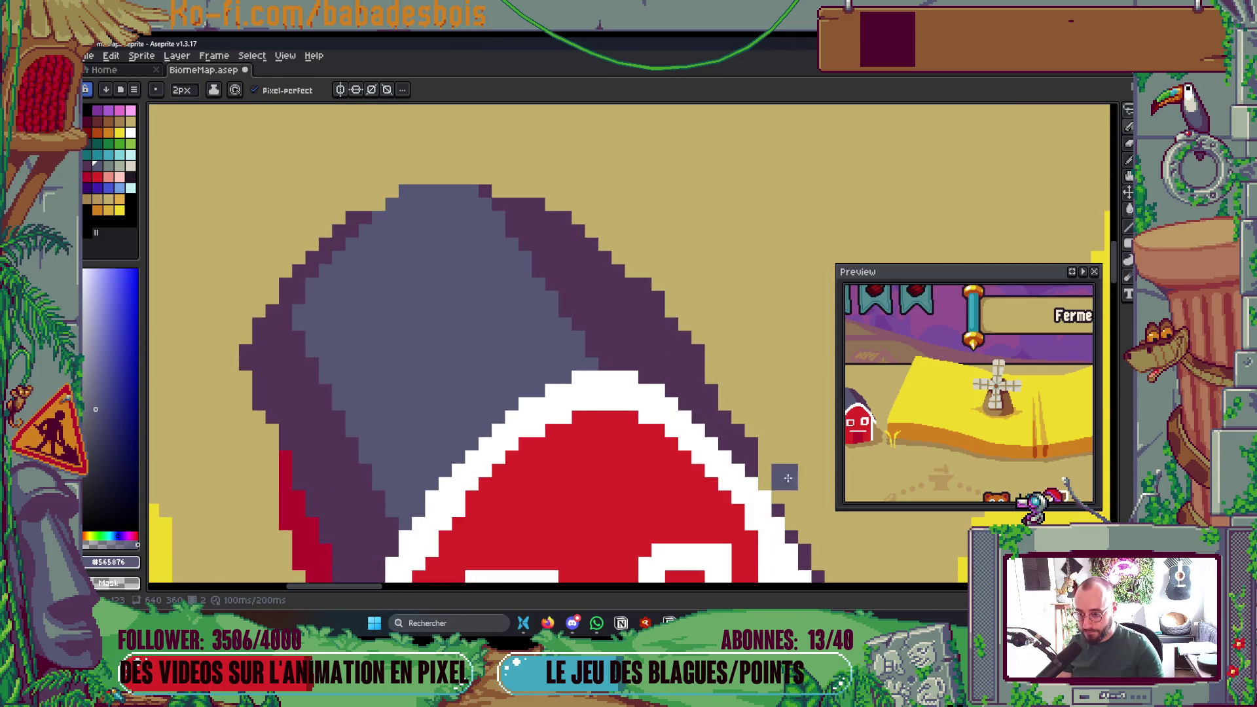
scroll(630, 220, "down", 3)
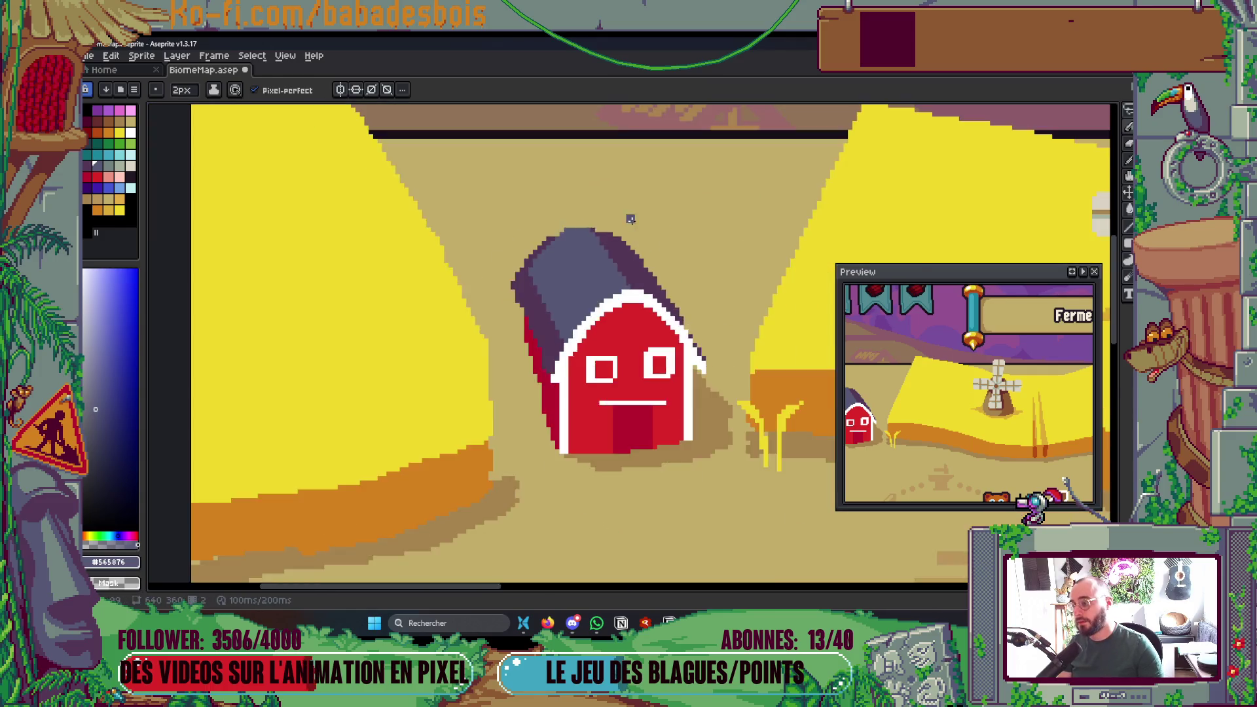
key("ctrl+s")
scroll(630, 219, "down", 3)
scroll(721, 315, "up", 3)
- Recentre on the barn and windmill and rectangle-select the barn's mouth line
mouse_move(792, 388)
left_mouse_down()
mouse_move(730, 423)
mouse_move(438, 452)
mouse_move(433, 370)
left_mouse_up()
scroll(224, 344, "up", 3)
left_click_drag(223, 344, 354, 295)
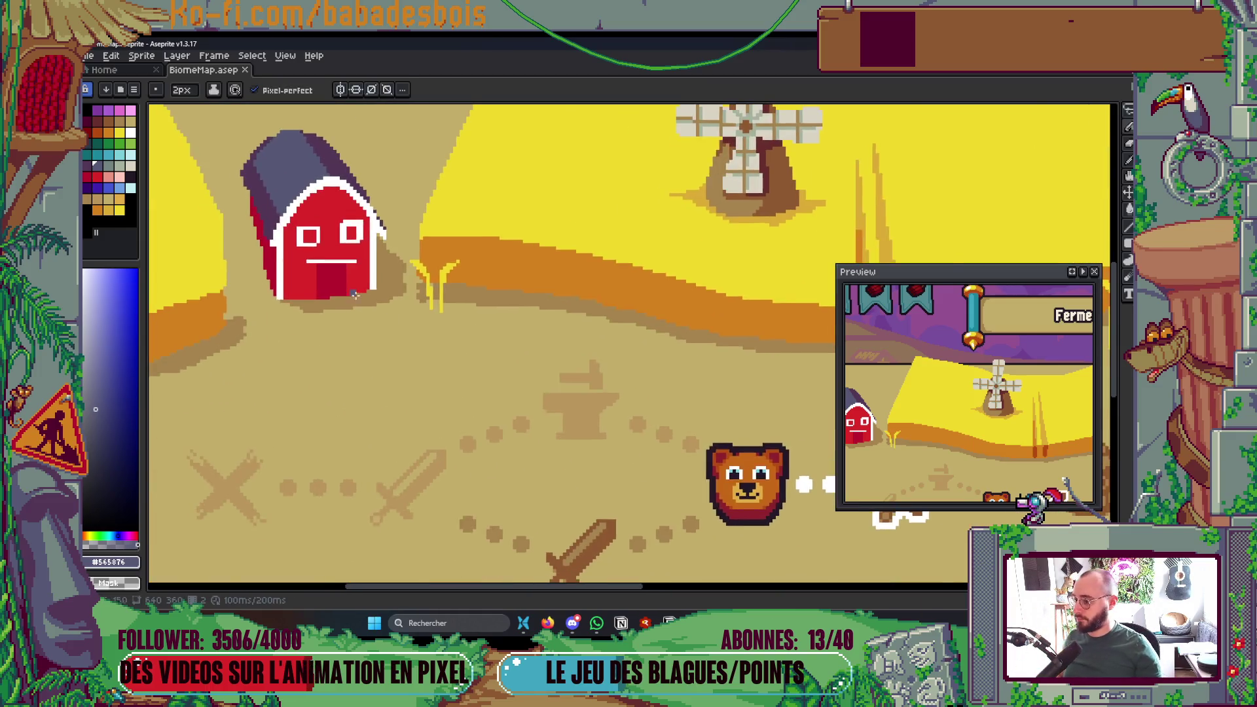
scroll(355, 295, "up", 4)
key("m")
left_click_drag(296, 225, 440, 280)
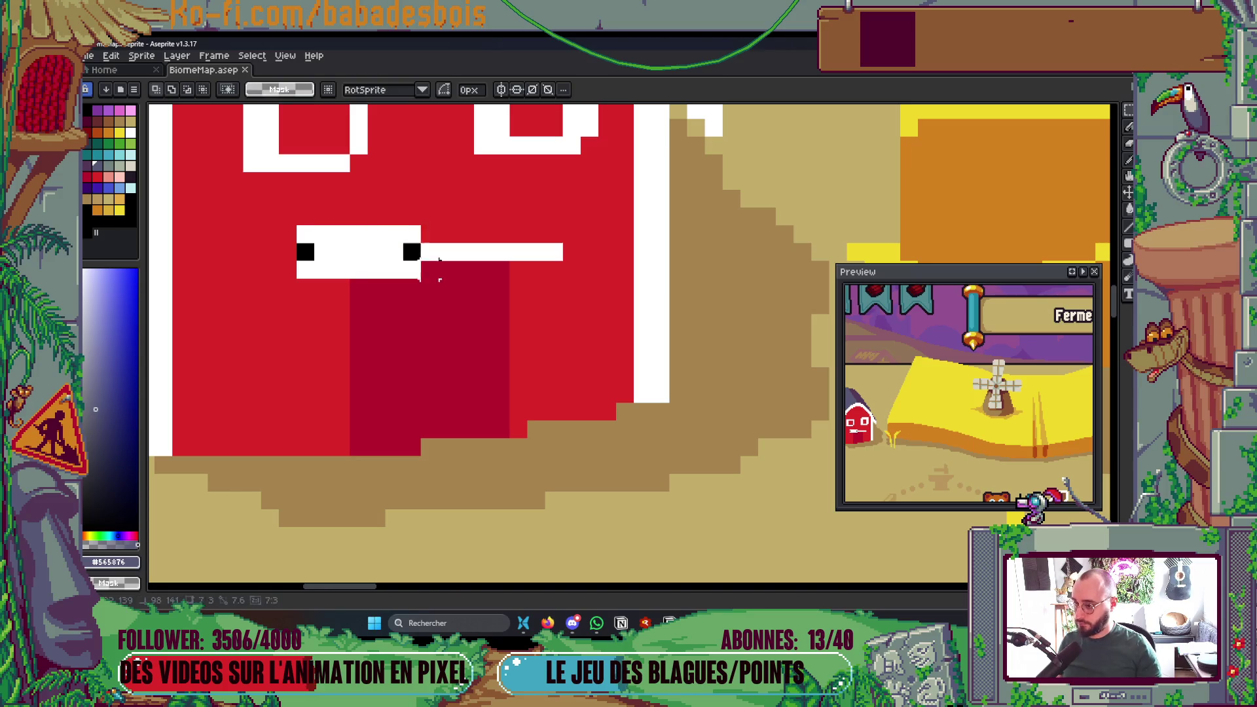
- Delete the selected mouth pixels and bucket-fill the tan gap with the barn's red
key("Delete")
left_click_drag(498, 350, 510, 364)
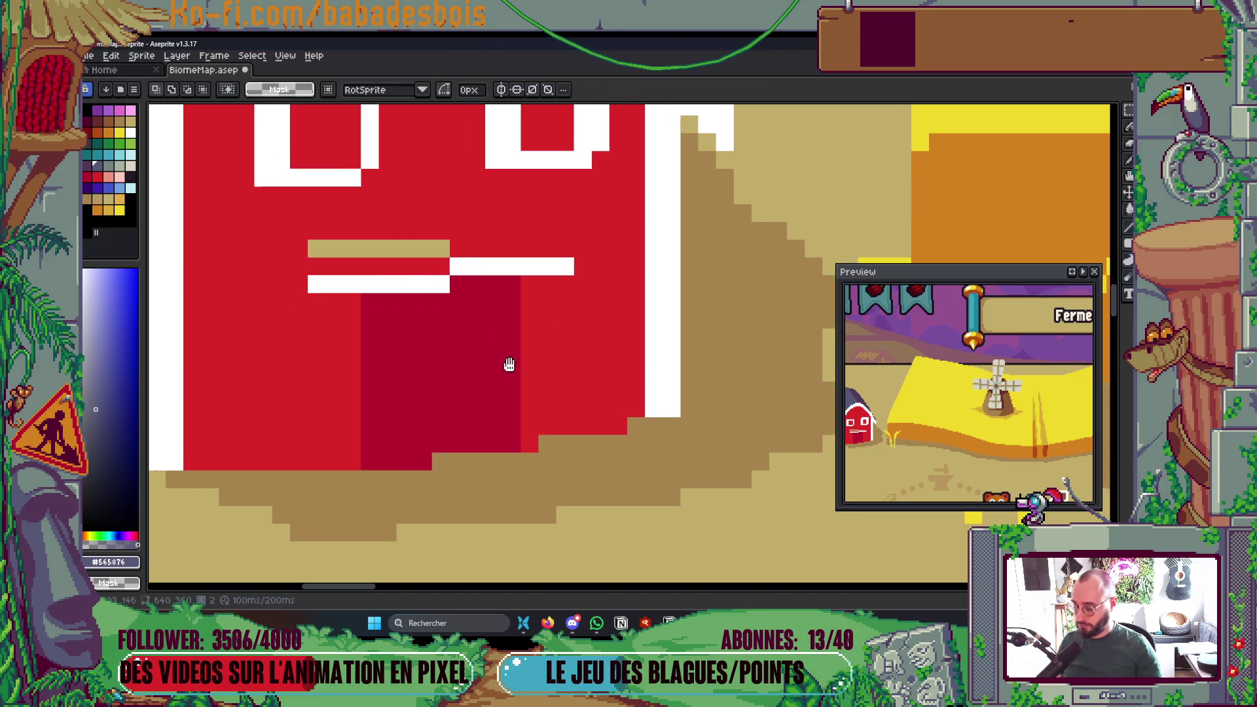
key("g")
left_click(500, 247, "alt")
left_click(435, 261)
scroll(435, 261, "down", 6)
scroll(554, 245, "up", 6)
- Eyedrop white, join the two white mouth bars, and save the map
key("i")
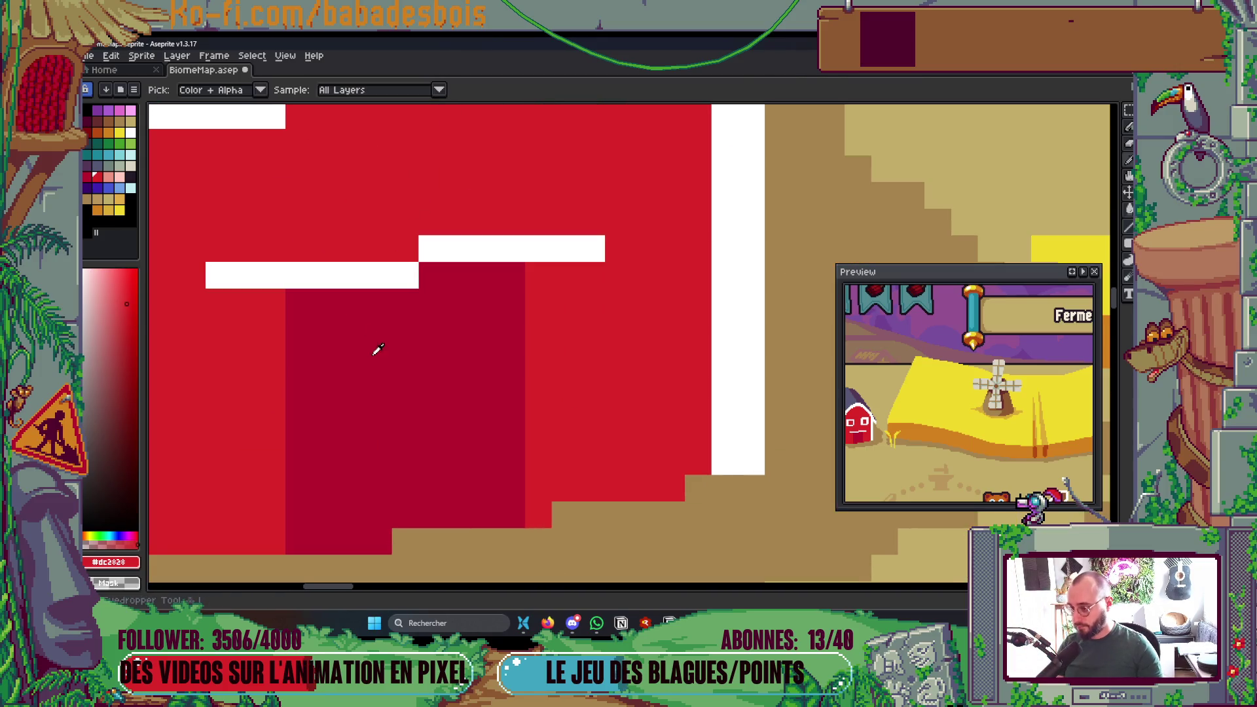
left_click(301, 268)
key("b")
mouse_move(223, 262)
left_mouse_down()
mouse_move(384, 265)
mouse_move(401, 247)
mouse_move(533, 230)
mouse_move(590, 247)
left_mouse_up()
key("ctrl+z")
left_click_drag(505, 247, 523, 247)
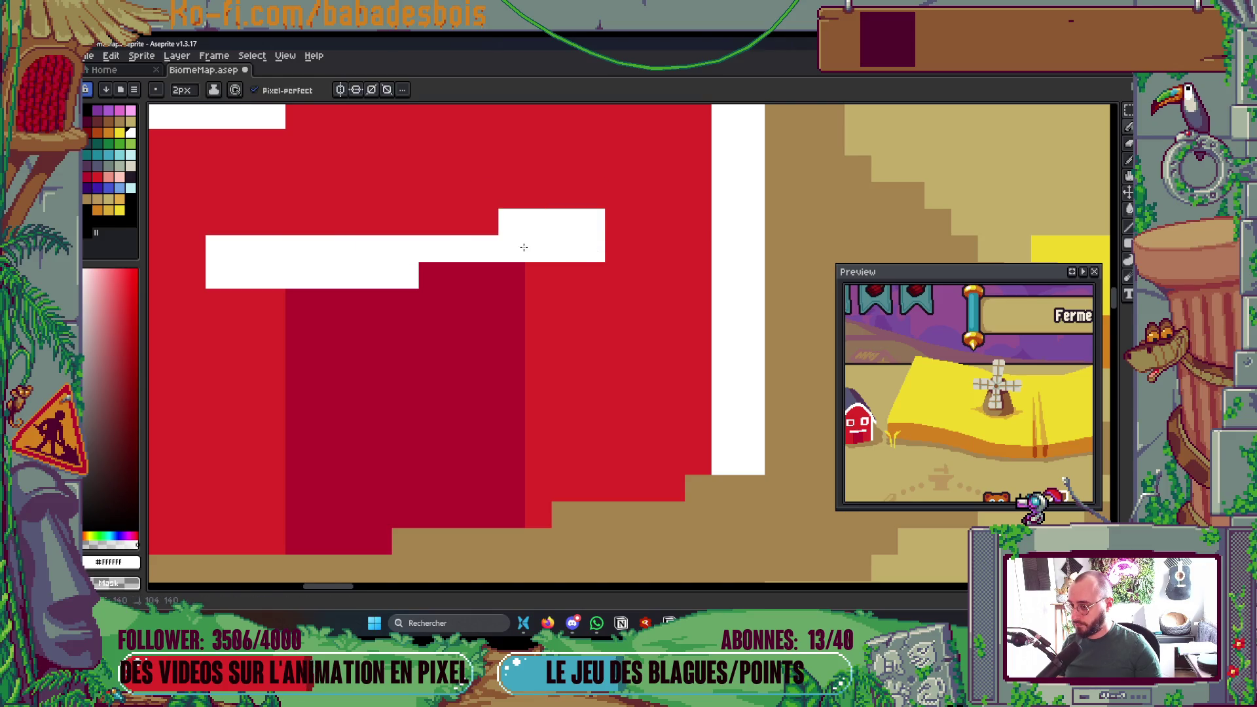
scroll(524, 247, "down", 4)
key("ctrl+s")
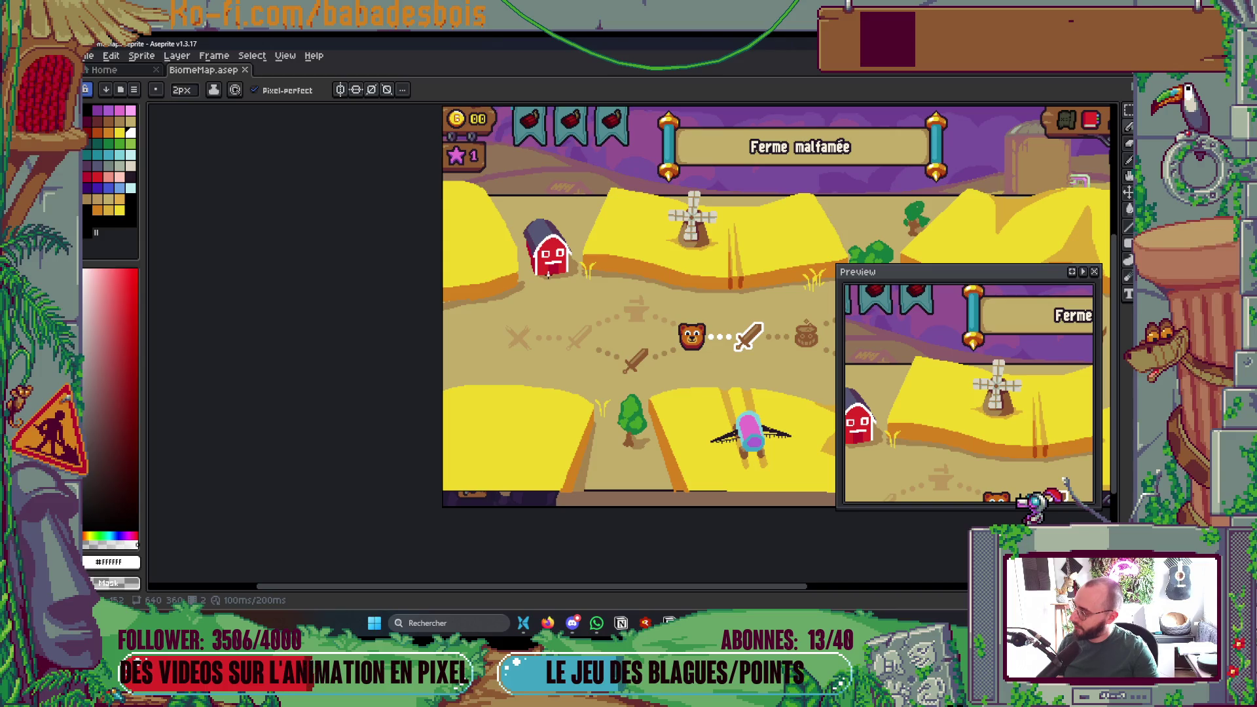
- Soften the barn's white outline with 1px light tan pixels along its top and right, then save
scroll(553, 258, "up", 4)
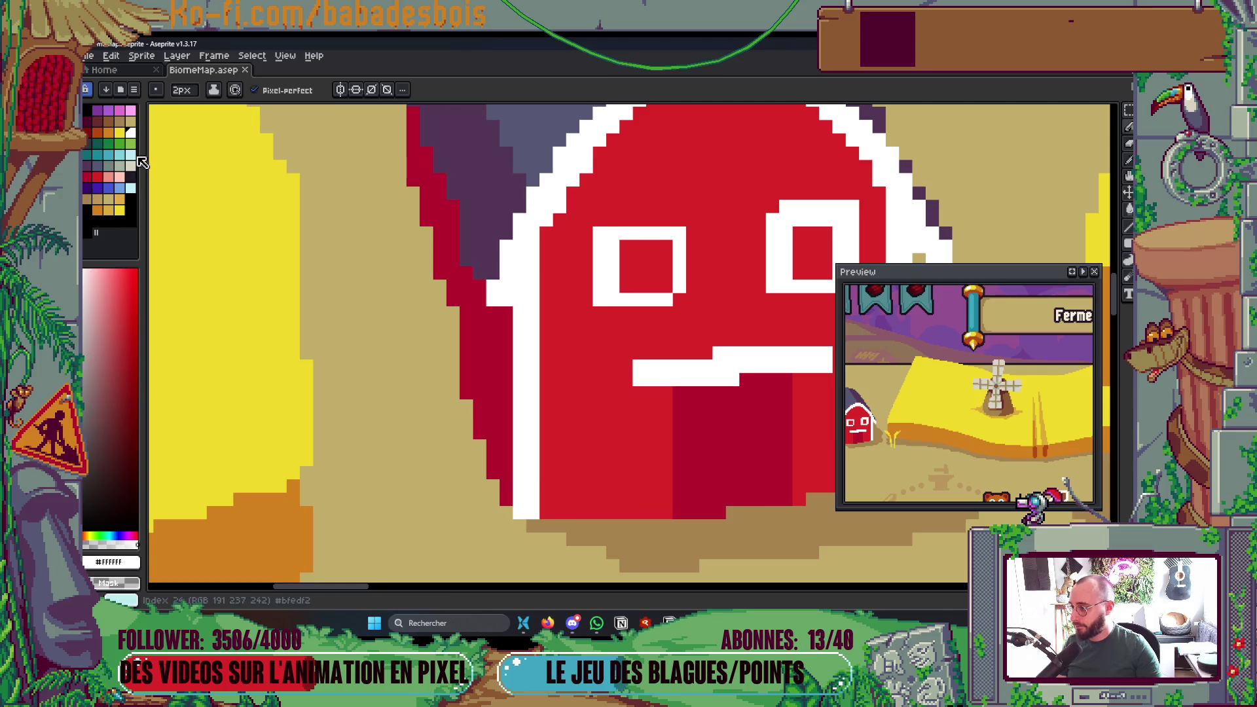
left_click(130, 167)
key("minus")
left_click_drag(532, 260, 524, 321)
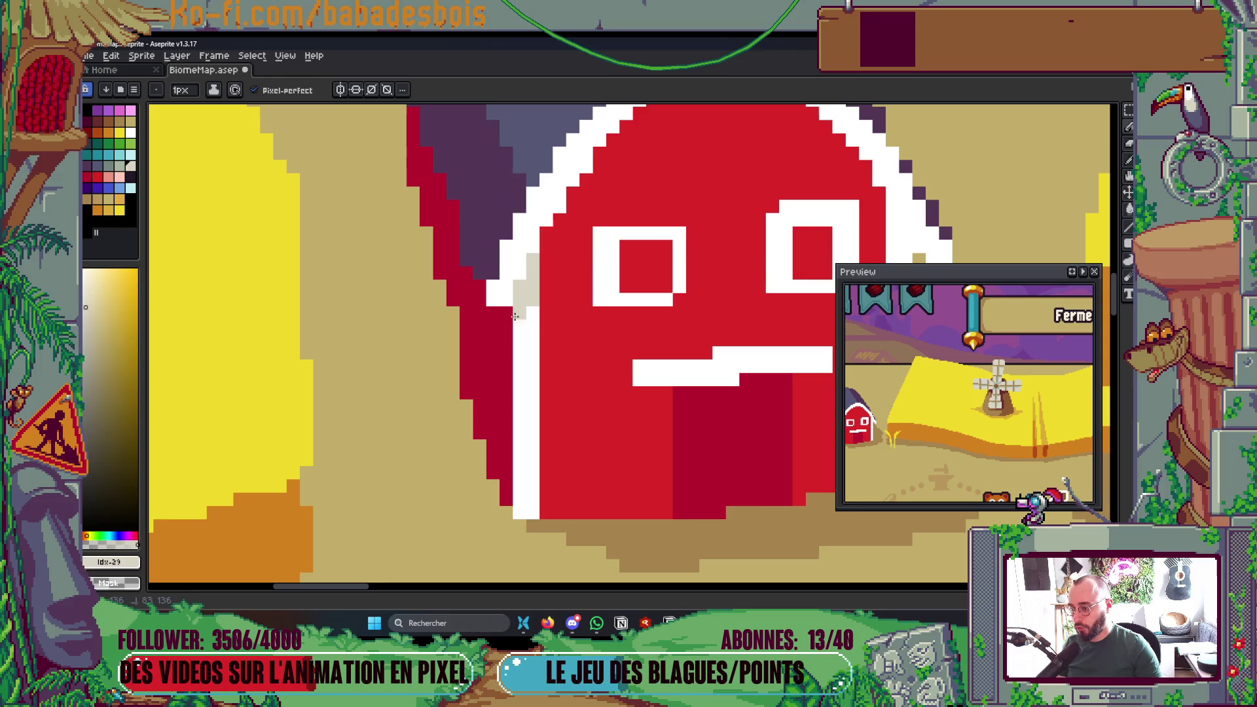
scroll(699, 232, "right", 5)
mouse_move(661, 204)
left_mouse_down()
mouse_move(668, 174)
mouse_move(654, 164)
left_mouse_up()
scroll(665, 200, "down", 5)
scroll(679, 199, "up", 1)
key("ctrl+s")
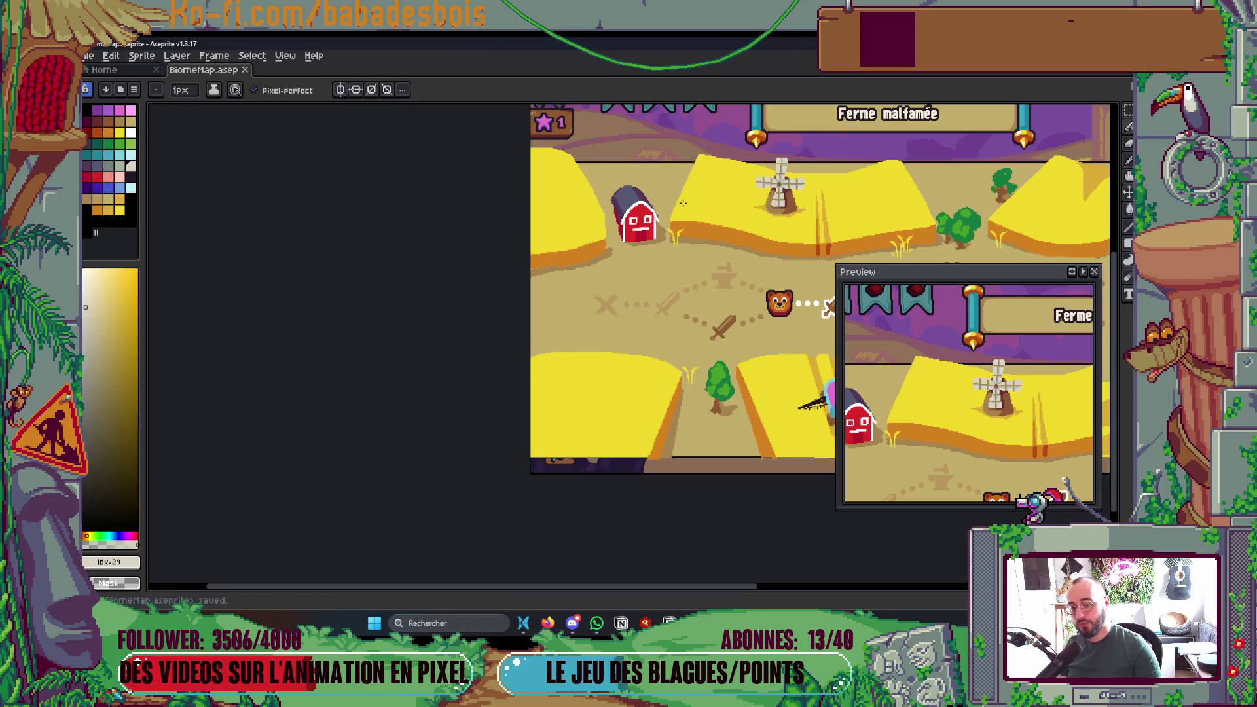
- Shade the barn's left edge and the roof's left edge in dark red
scroll(645, 244, "up", 4)
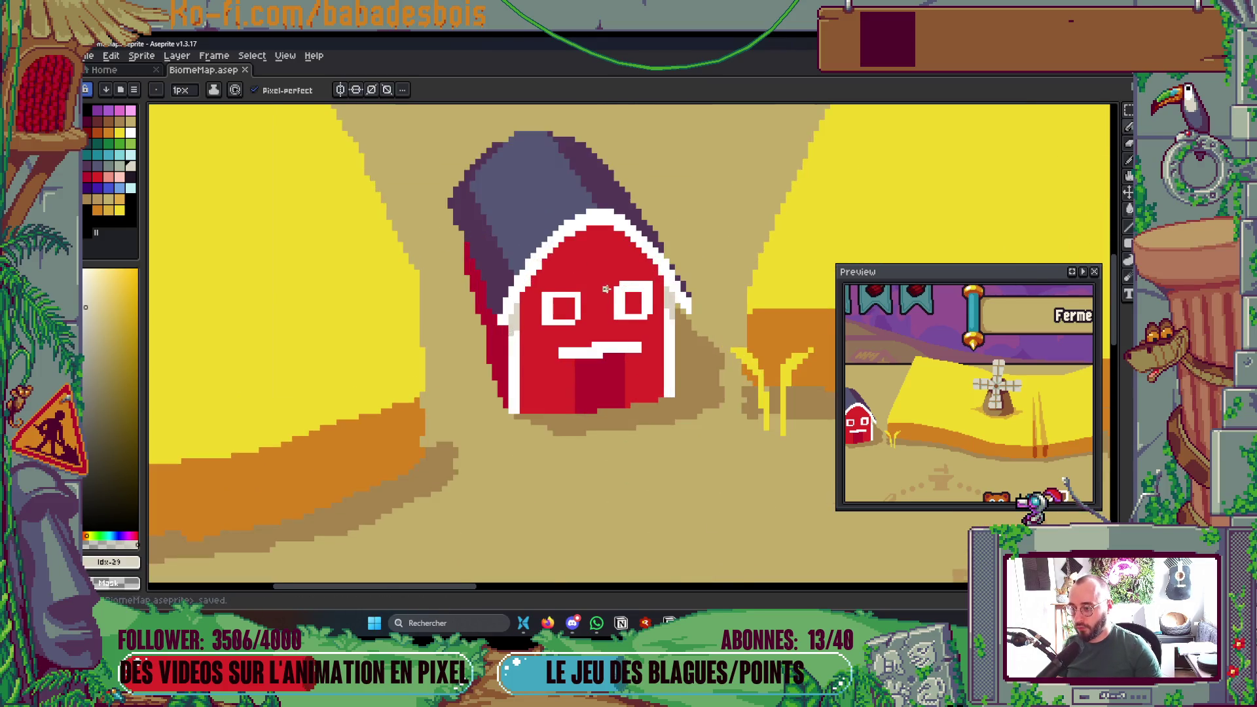
scroll(524, 328, "up", 2)
left_click(524, 327, "alt")
left_click_drag(509, 312, 496, 243)
scroll(488, 203, "down", 3)
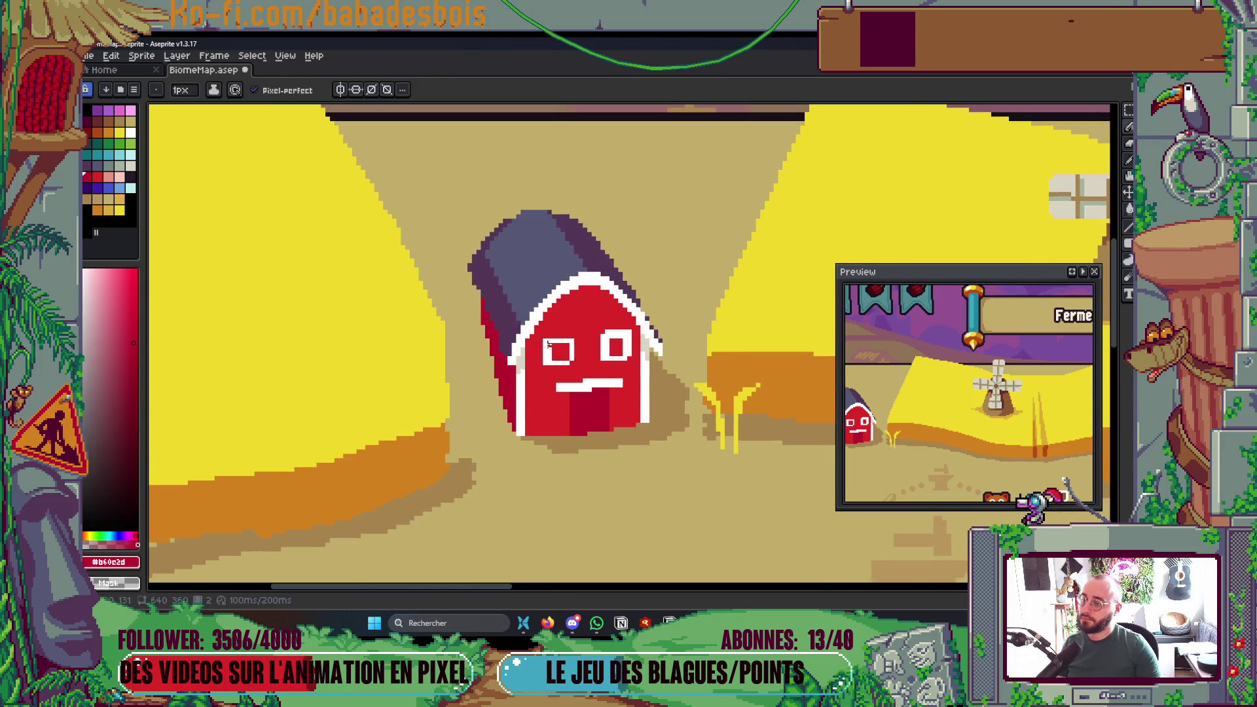
scroll(477, 292, "up", 3)
mouse_move(477, 292)
left_mouse_down()
mouse_move(478, 245)
mouse_move(462, 220)
left_mouse_up()
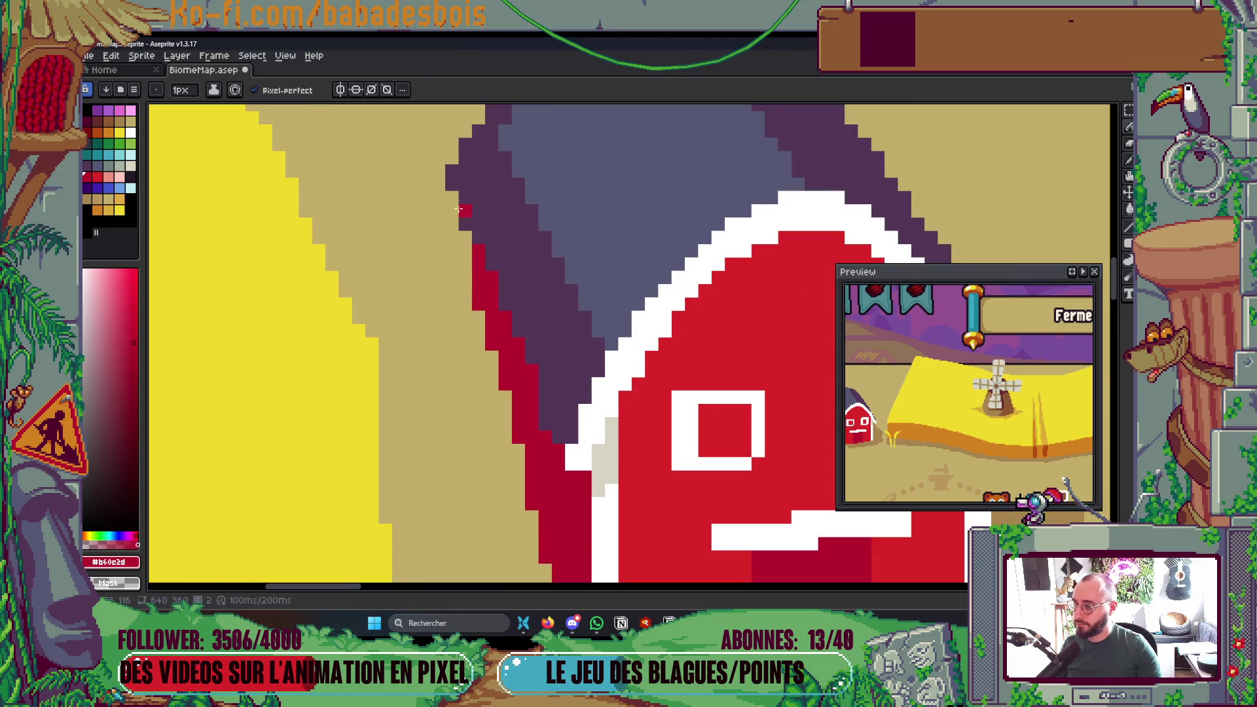
scroll(559, 236, "down", 3)
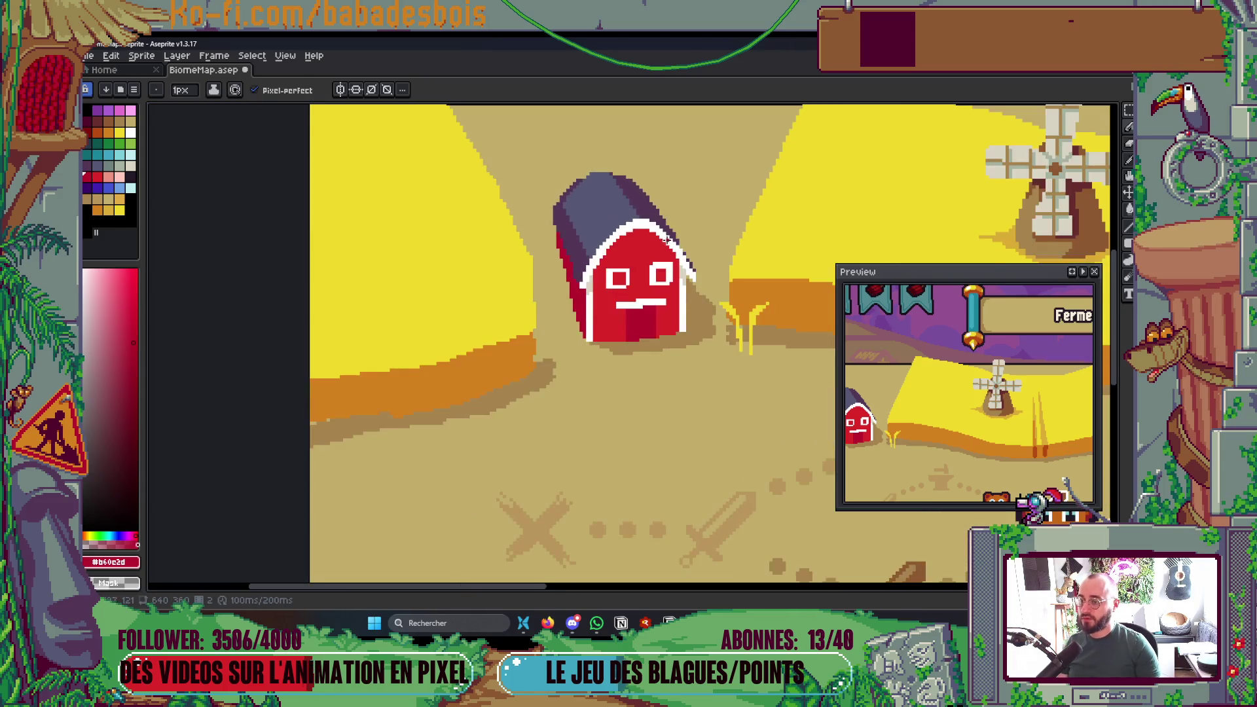
scroll(641, 306, "up", 3)
- Turn the stray red roof pixel purple using the roof's sampled purple
left_click(612, 256, "alt")
left_click_drag(618, 271, 635, 298)
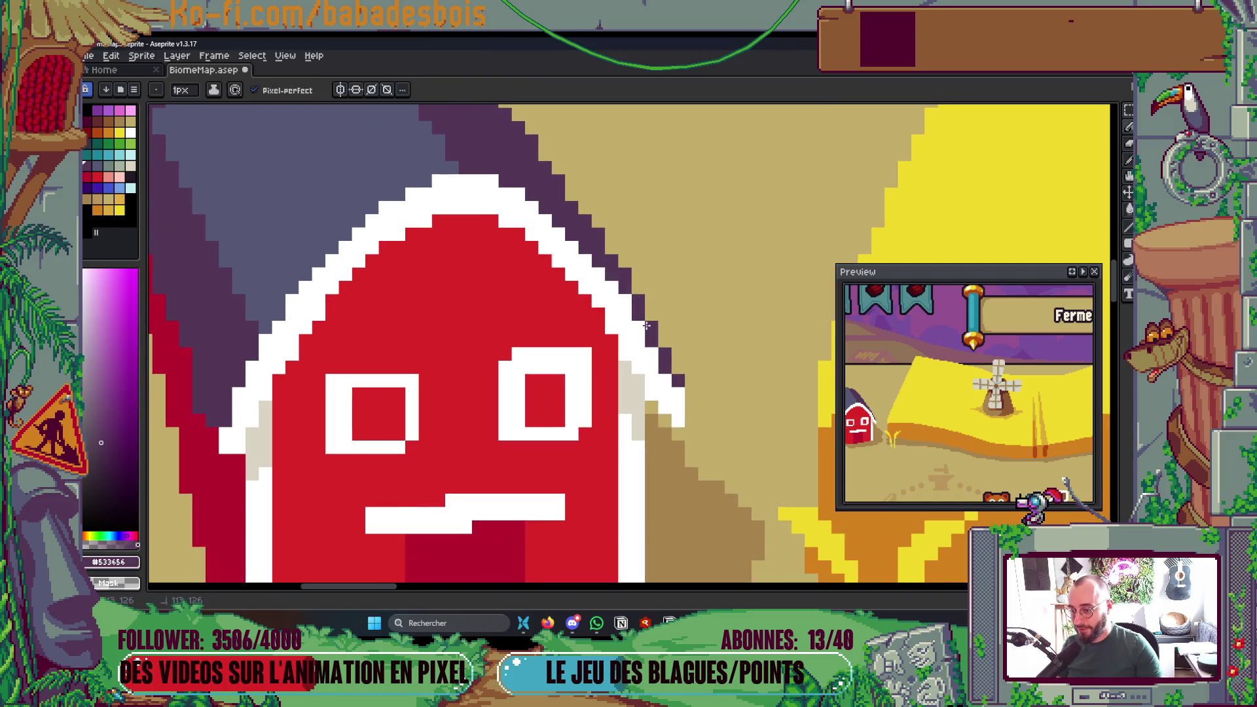
scroll(704, 346, "down", 5)
scroll(706, 352, "up", 4)
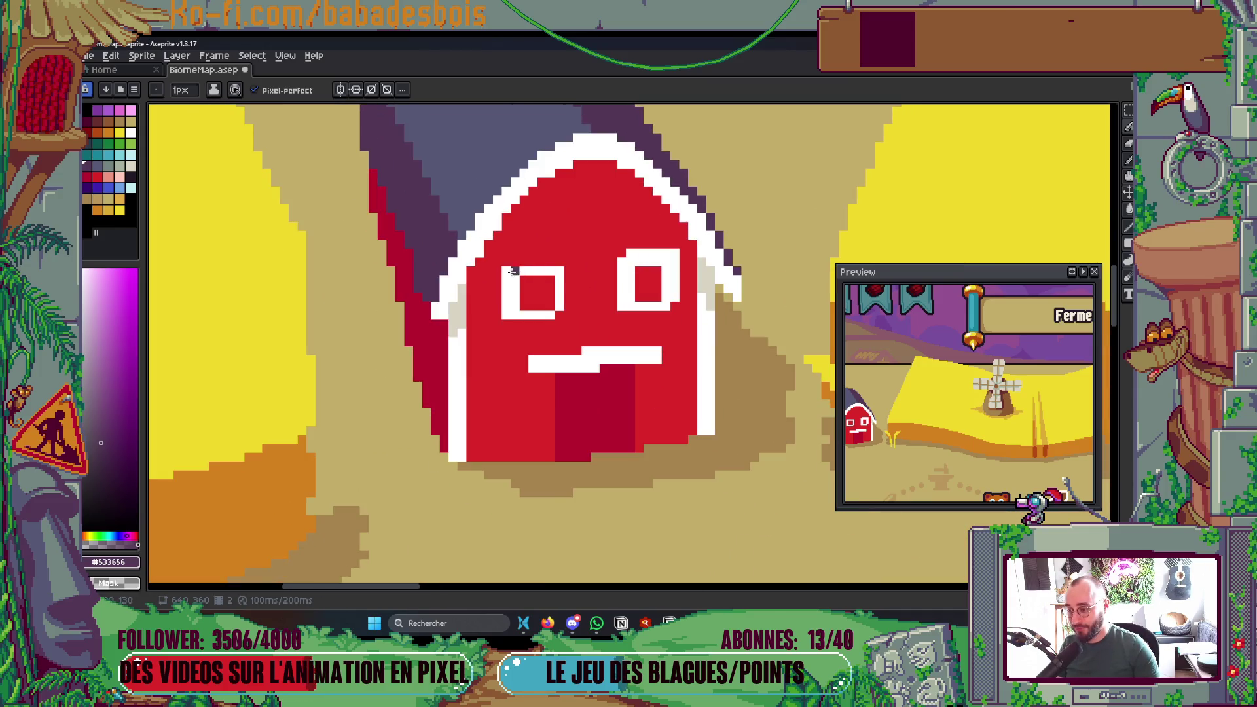
left_click(514, 272, "alt")
scroll(518, 282, "up", 2)
- Bucket-fill the barn's left eye with the door's dark red
mouse_move(590, 240)
left_mouse_down()
mouse_move(595, 252)
mouse_move(541, 321)
left_mouse_up()
scroll(541, 321, "down", 4)
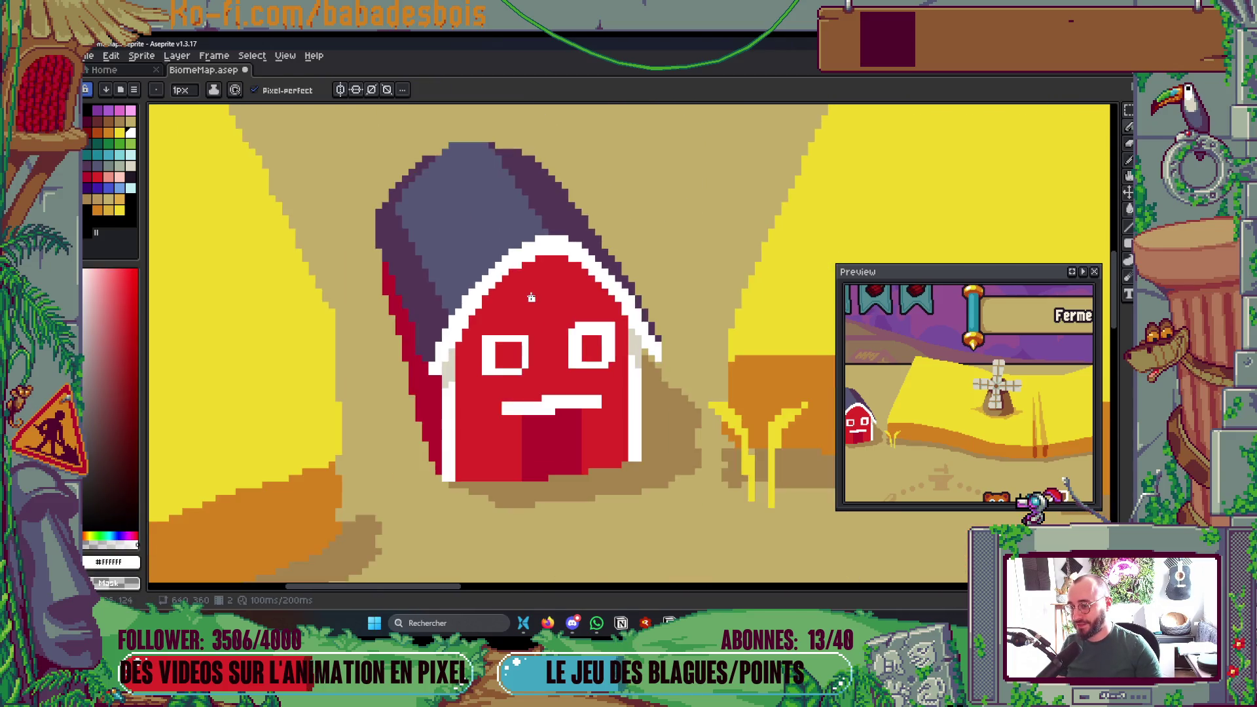
scroll(576, 213, "up", 3)
scroll(585, 224, "down", 2)
scroll(585, 225, "down", 2)
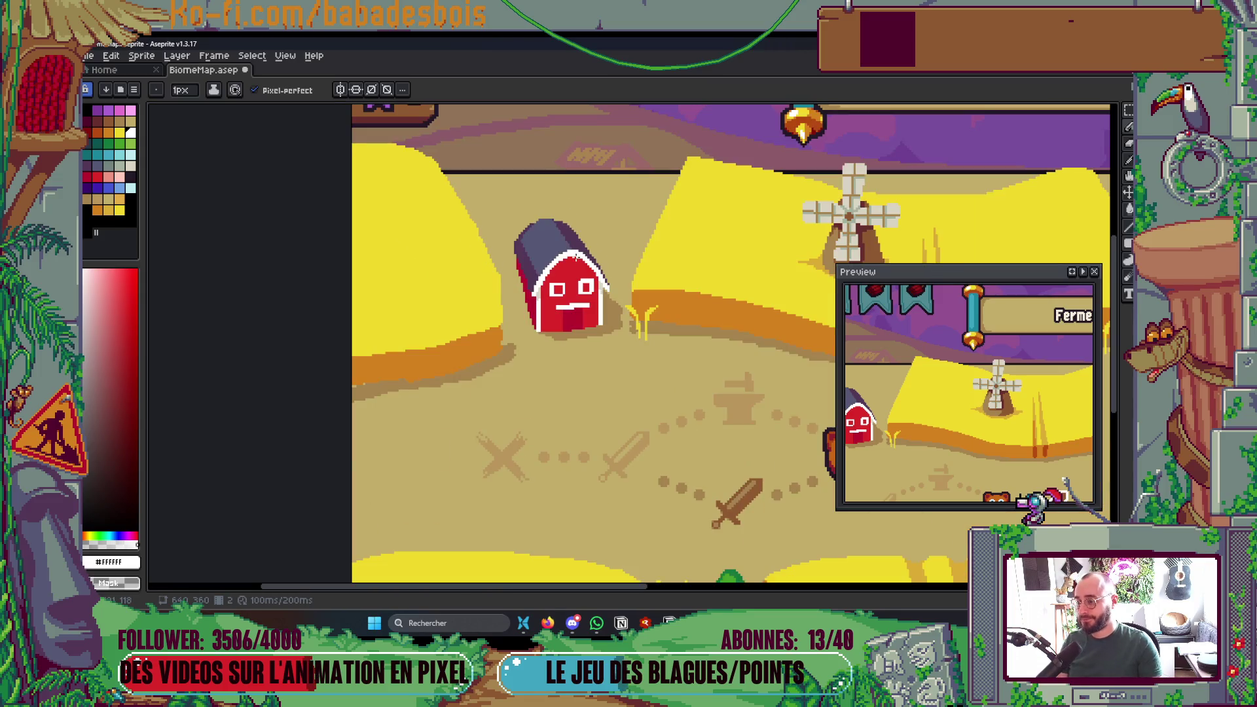
scroll(576, 328, "up", 3)
left_click(568, 460, "alt")
scroll(567, 452, "up", 2)
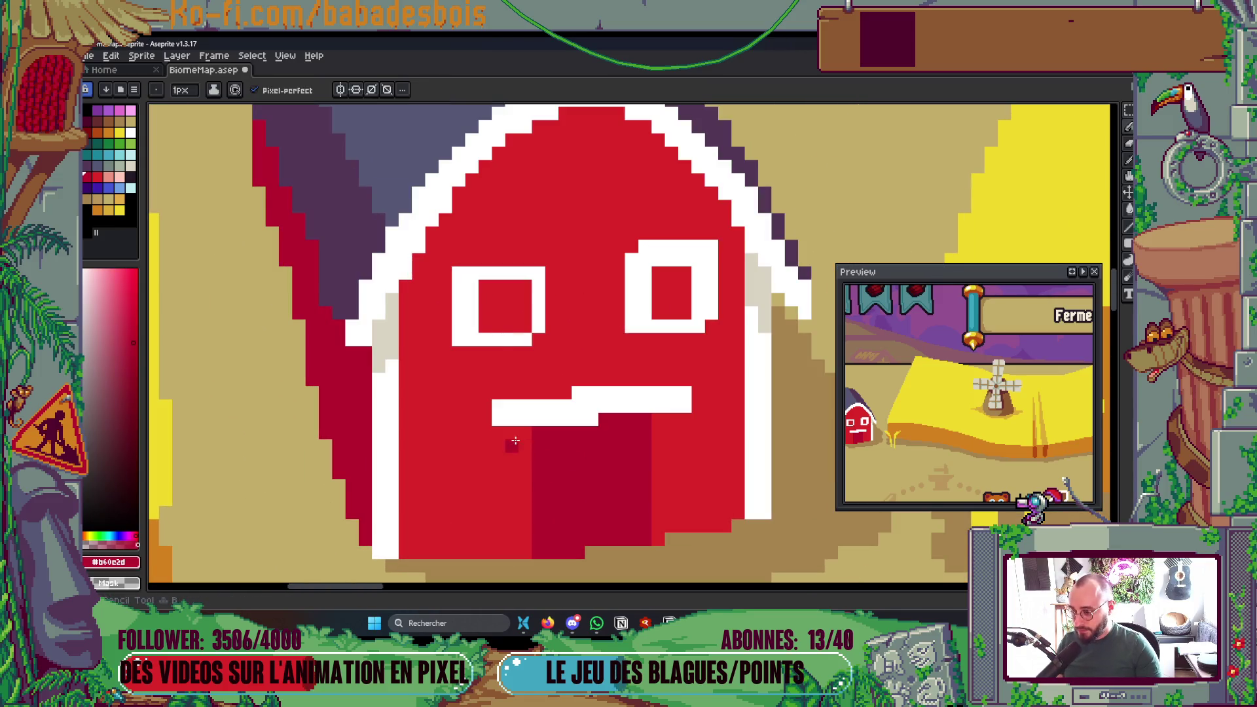
scroll(491, 330, "up", 1)
key("g")
left_click(489, 327)
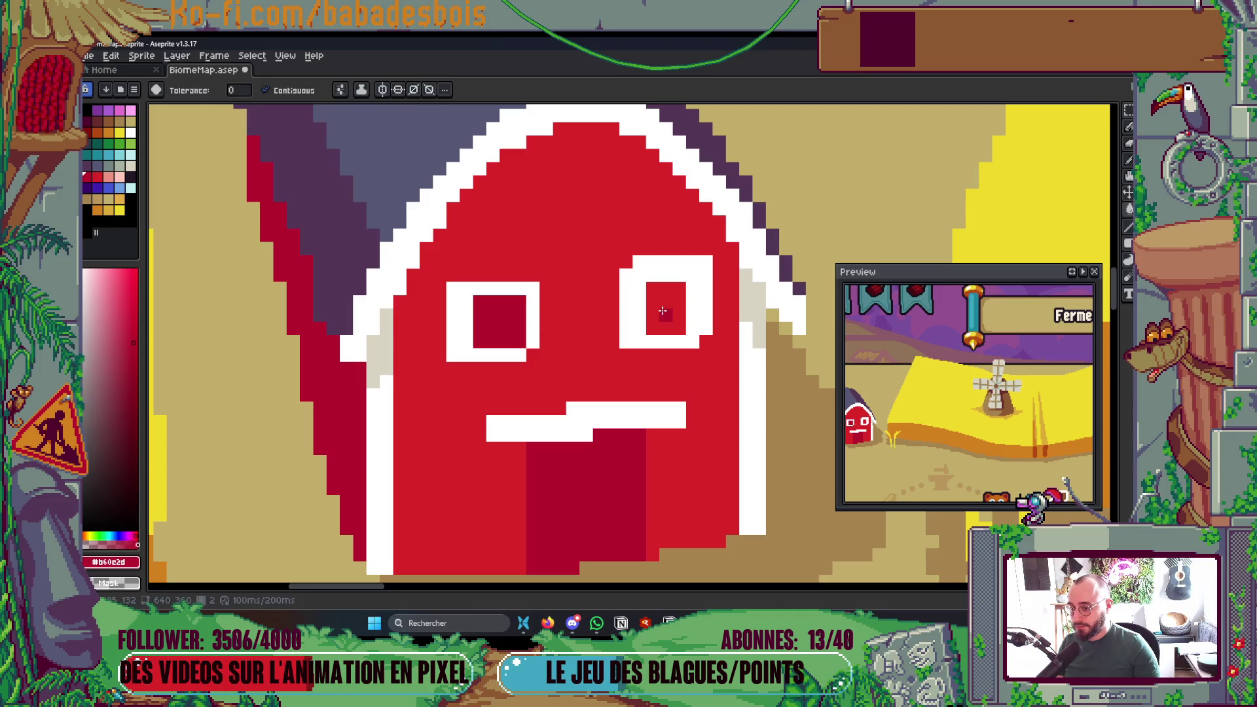
- Bucket-fill the barn's right eye with the same dark red
left_click(666, 308)
scroll(667, 308, "down", 2)
scroll(500, 321, "down", 2)
scroll(551, 309, "up", 4)
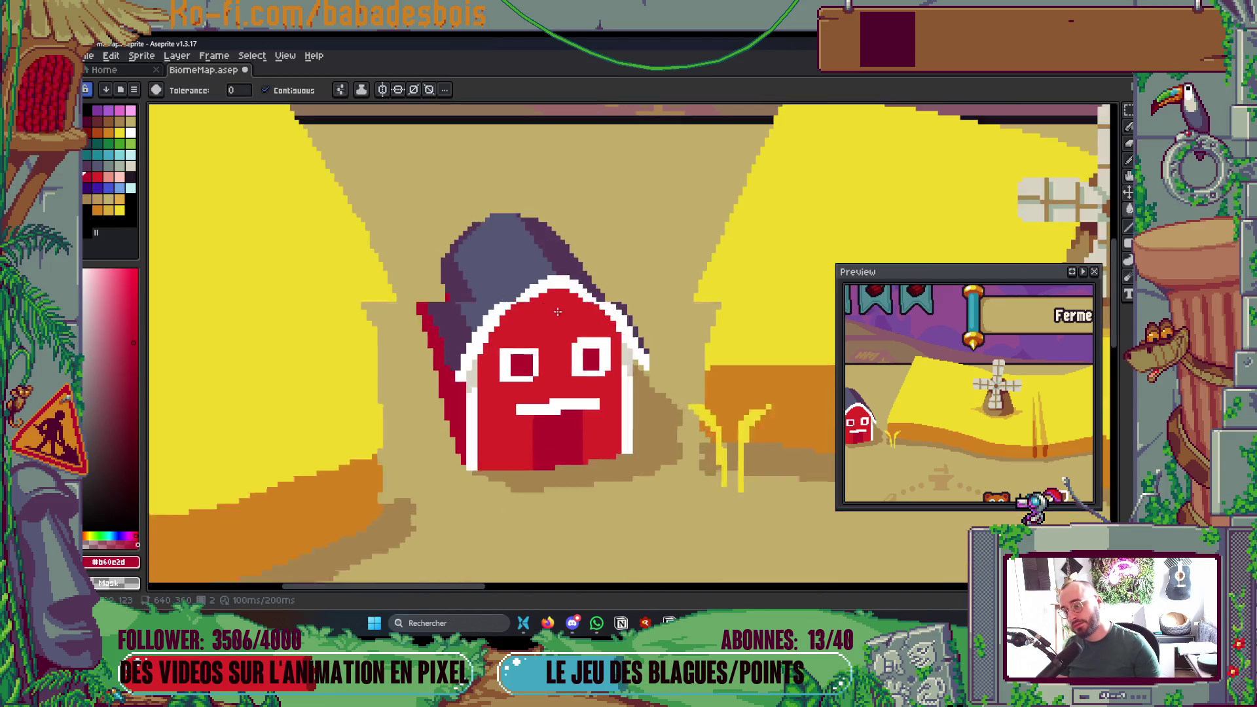
- With a 2px red pencil on Shading ink, darken the barn front beneath the roof trim
key("b")
left_click(97, 176)
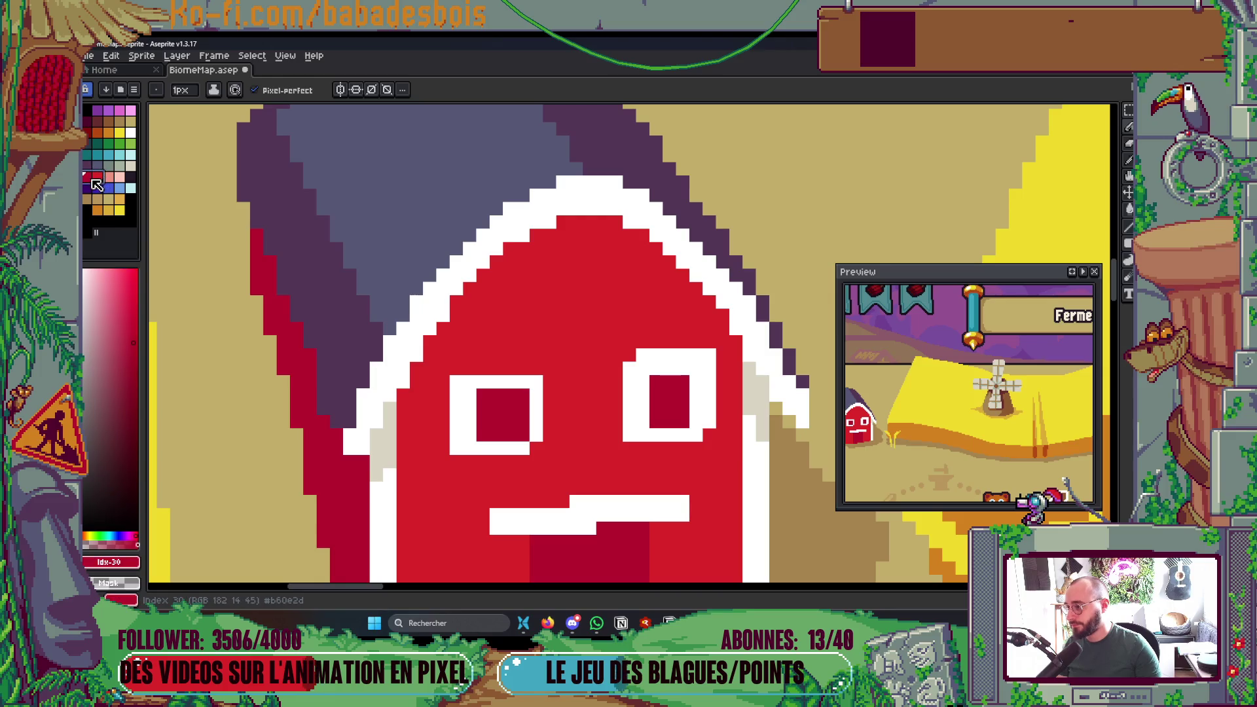
left_click(214, 90)
left_click(258, 165)
key("plus")
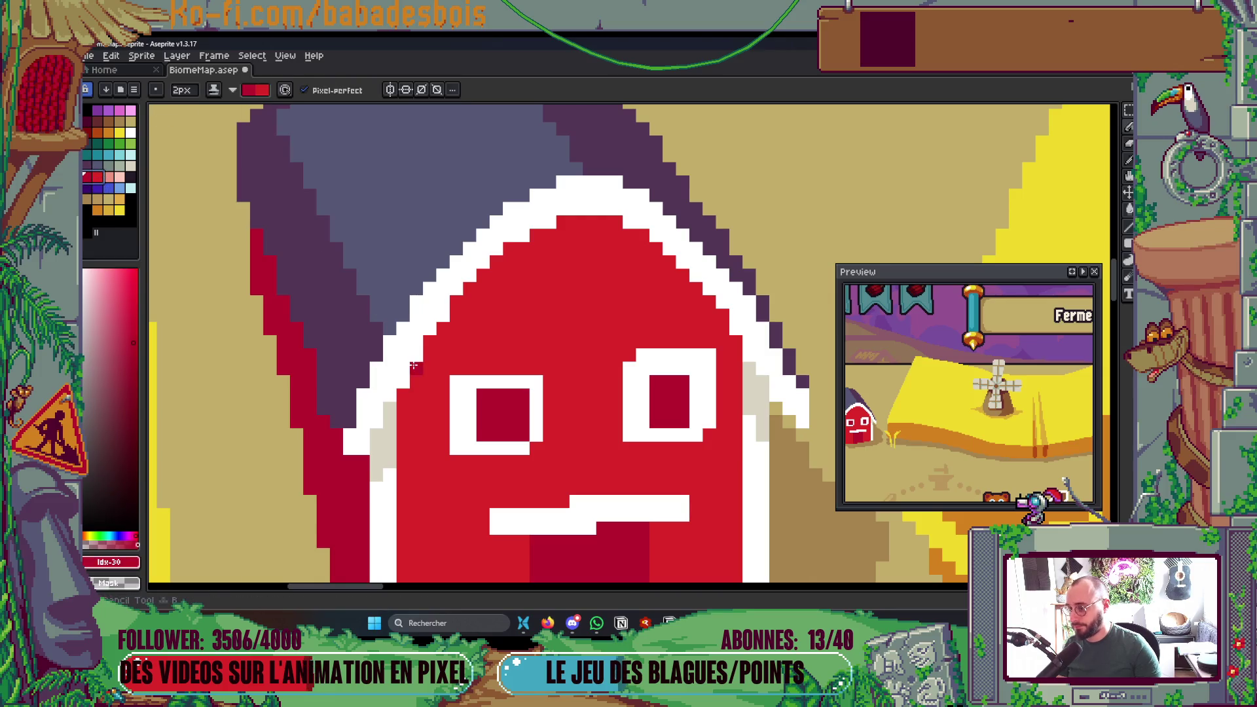
mouse_move(402, 395)
left_mouse_down()
mouse_move(537, 237)
mouse_move(553, 255)
mouse_move(616, 235)
mouse_move(758, 362)
left_mouse_up()
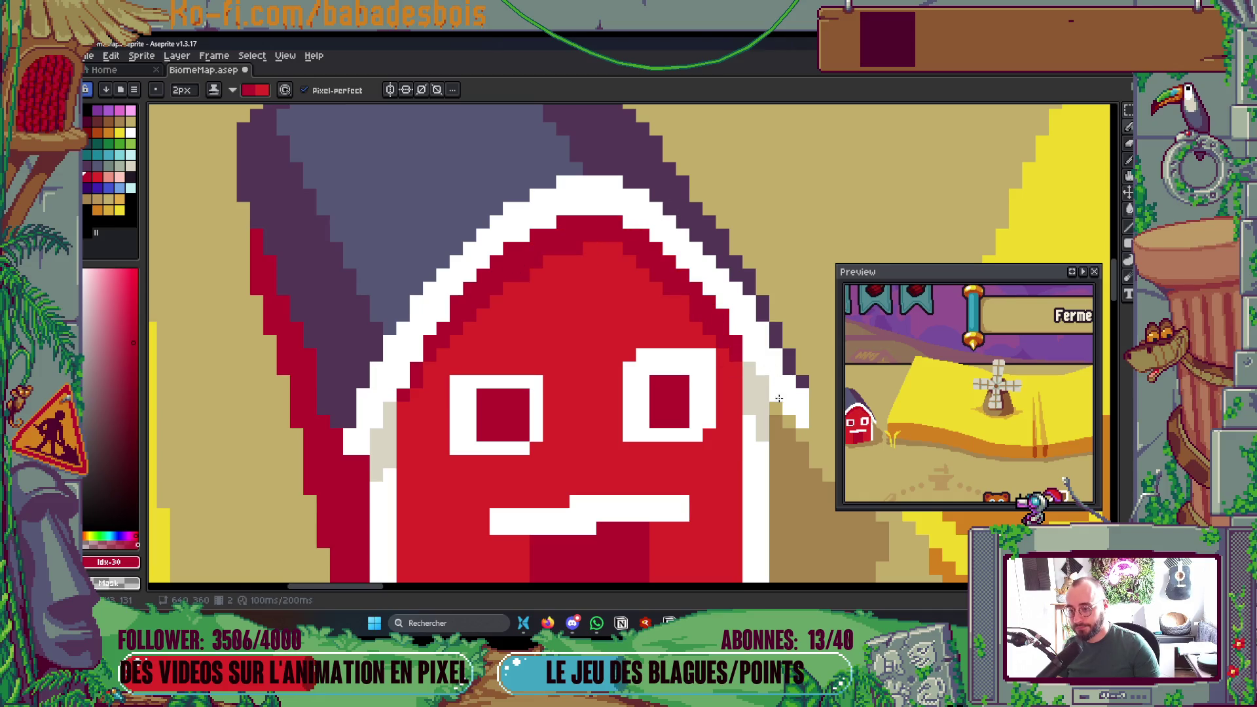
scroll(753, 359, "down", 6)
scroll(623, 353, "up", 3)
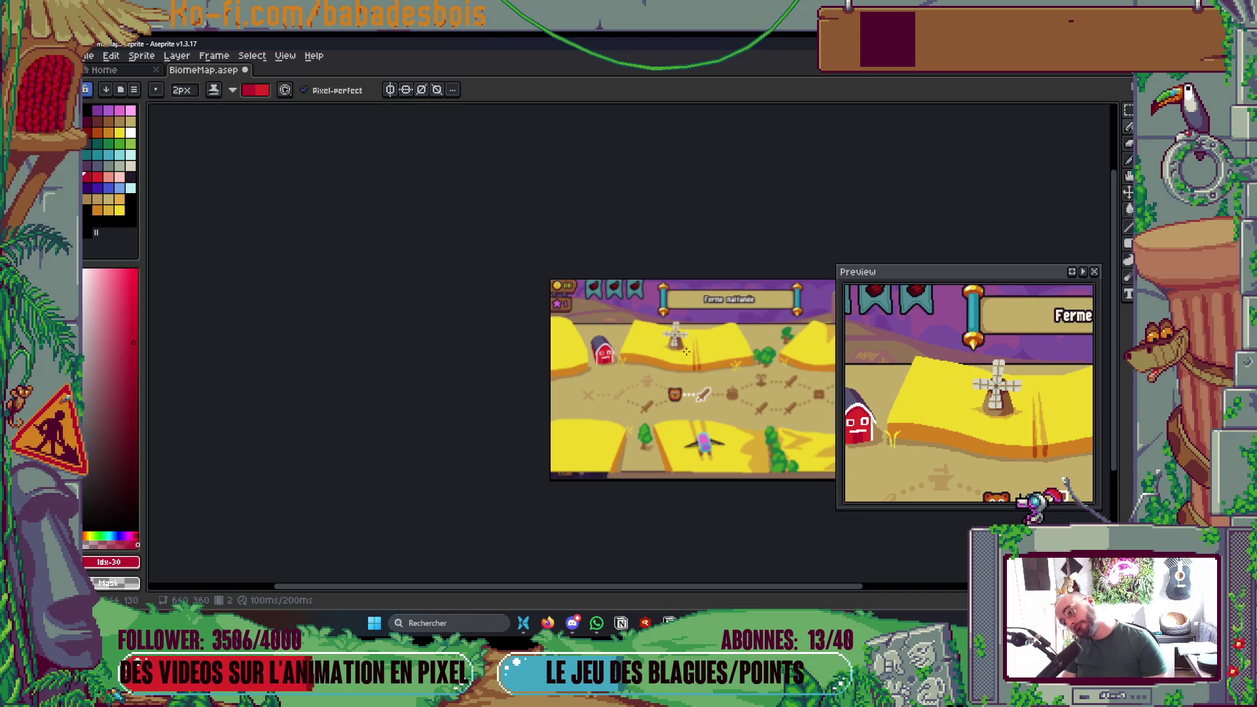
- Save the BiomeMap file
key("ctrl+s")
scroll(659, 287, "down", 1)
scroll(665, 262, "right", 4)
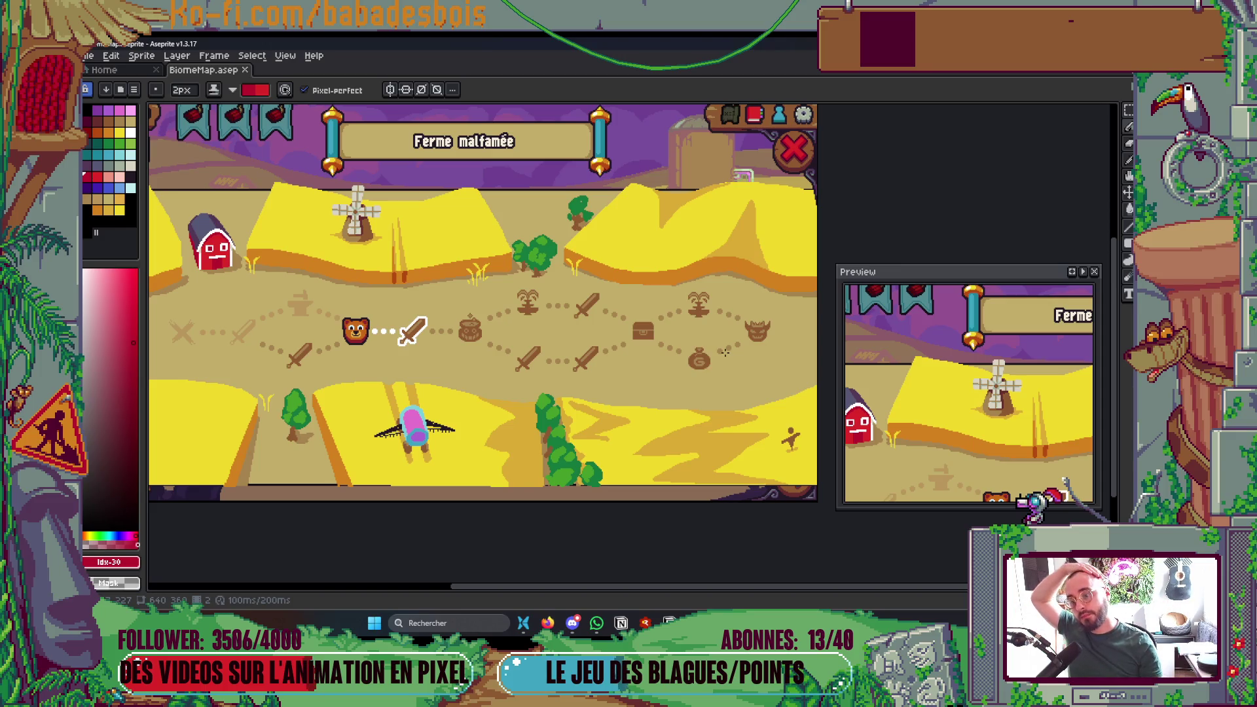
scroll(726, 353, "left", 1)
scroll(703, 393, "right", 2)
- Show and hide the timeline and layers, then close the Preview window
key("Tab")
scroll(701, 391, "down", 1)
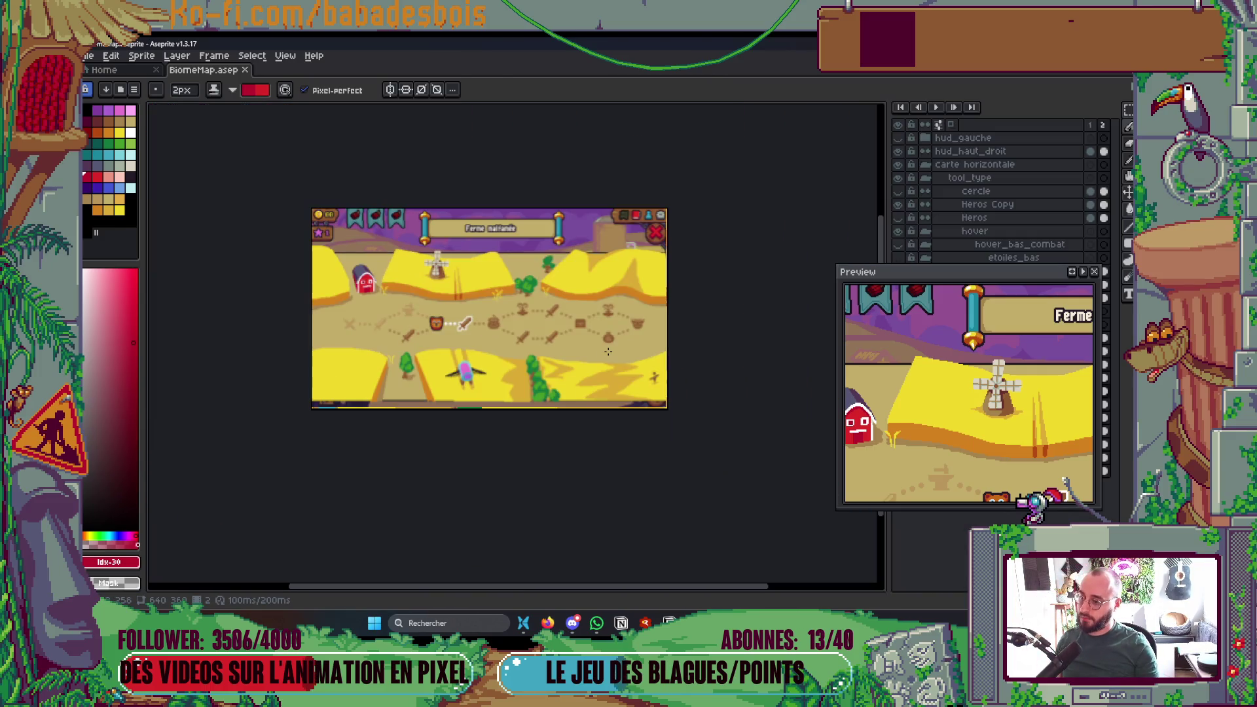
scroll(655, 393, "up", 1)
left_click_drag(585, 401, 672, 488)
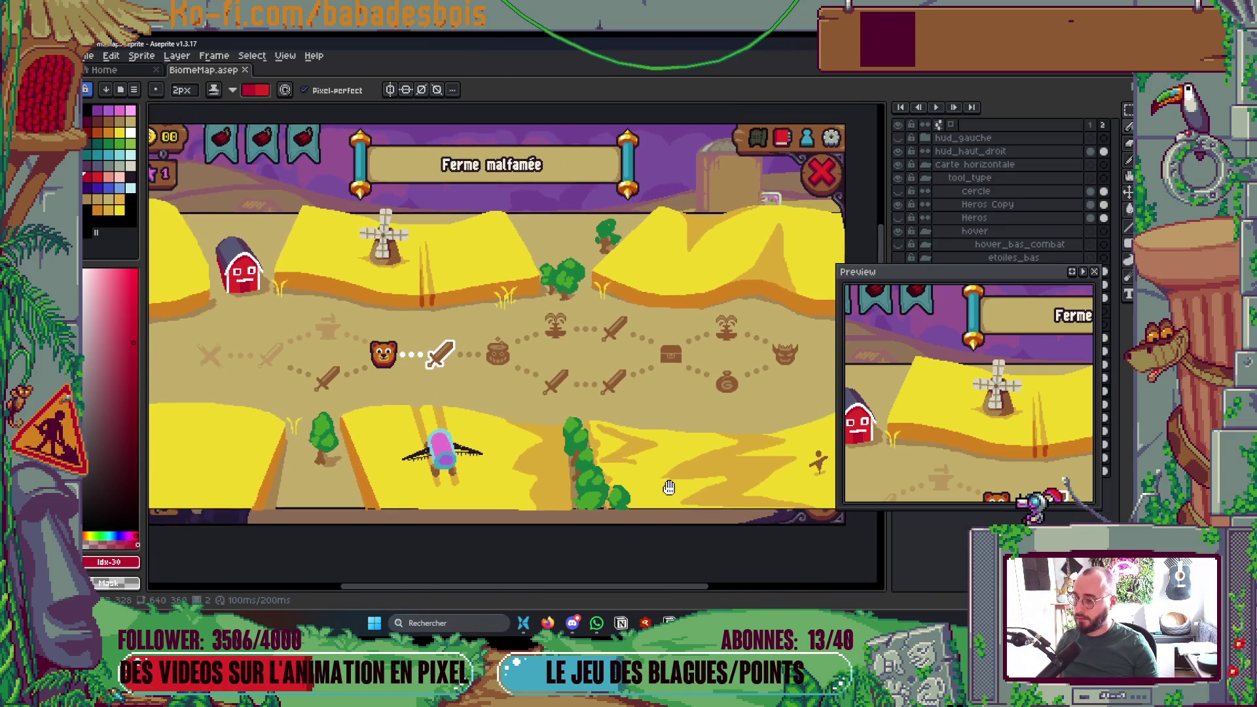
key("Tab")
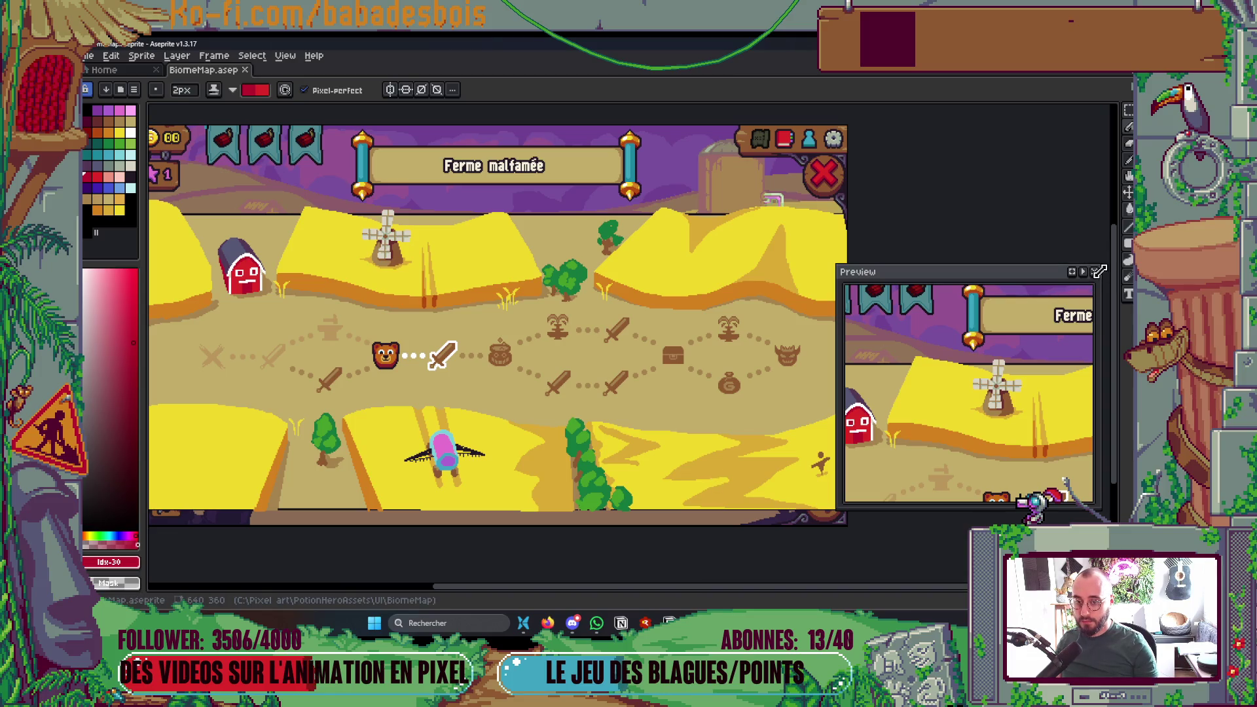
left_click(1094, 278)
- Step between the autumn trees and farm fields frames, then play the animation
scroll(879, 345, "left", 5)
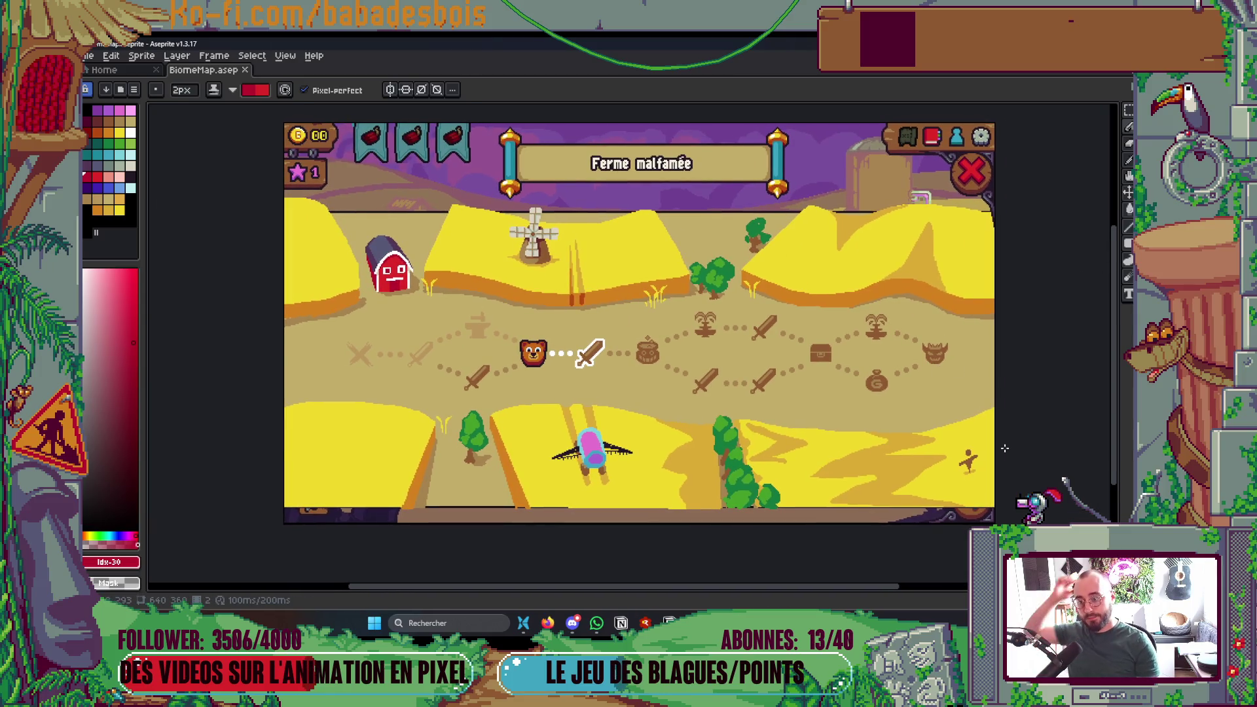
key("Left")
key("Right")
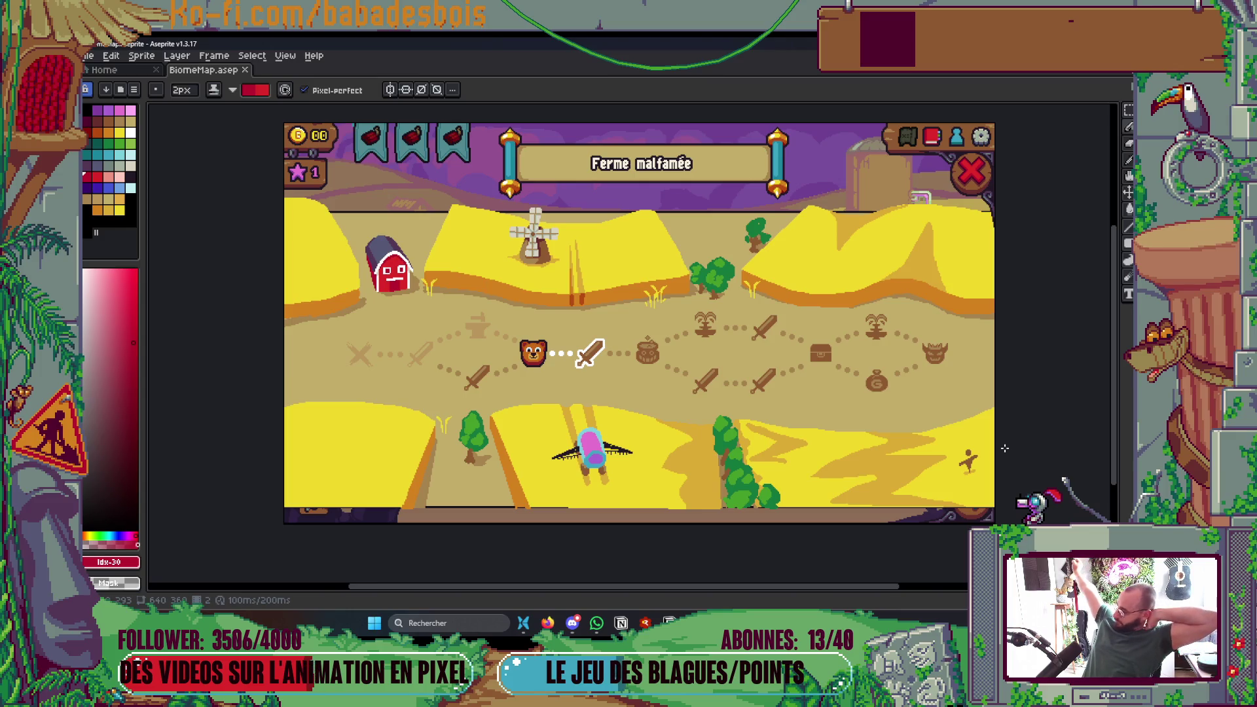
key("Return")
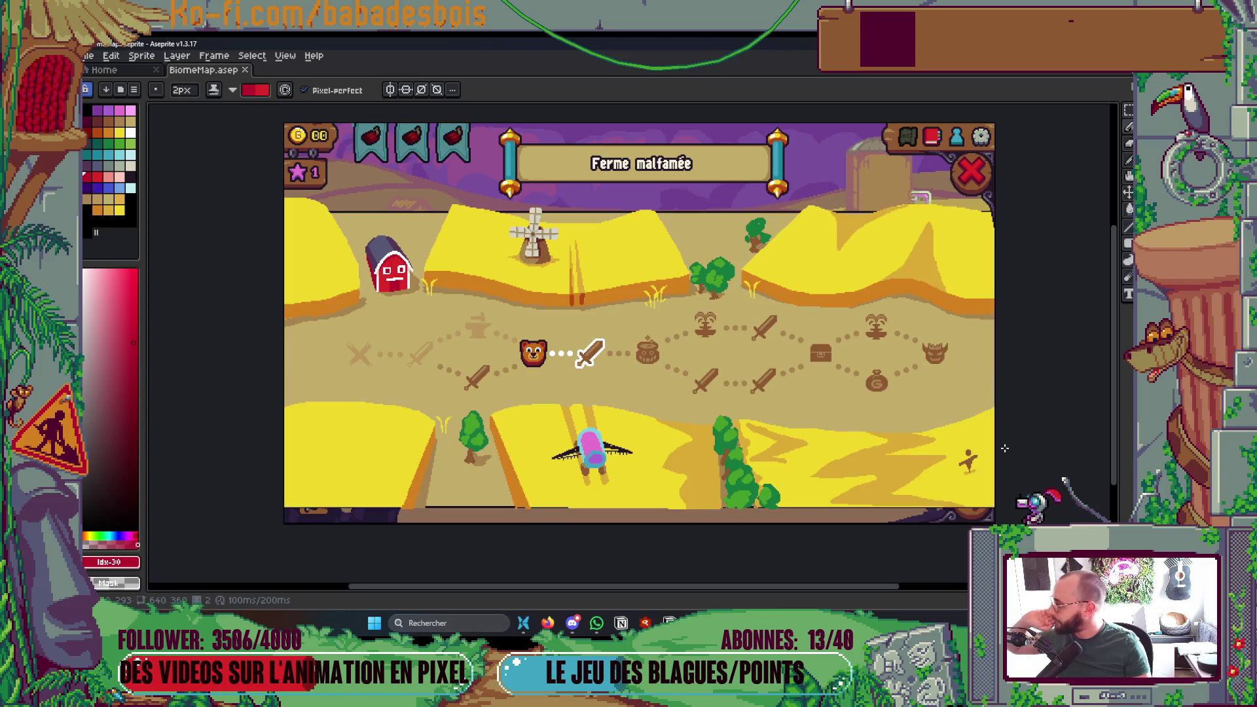
scroll(832, 485, "up", 4)
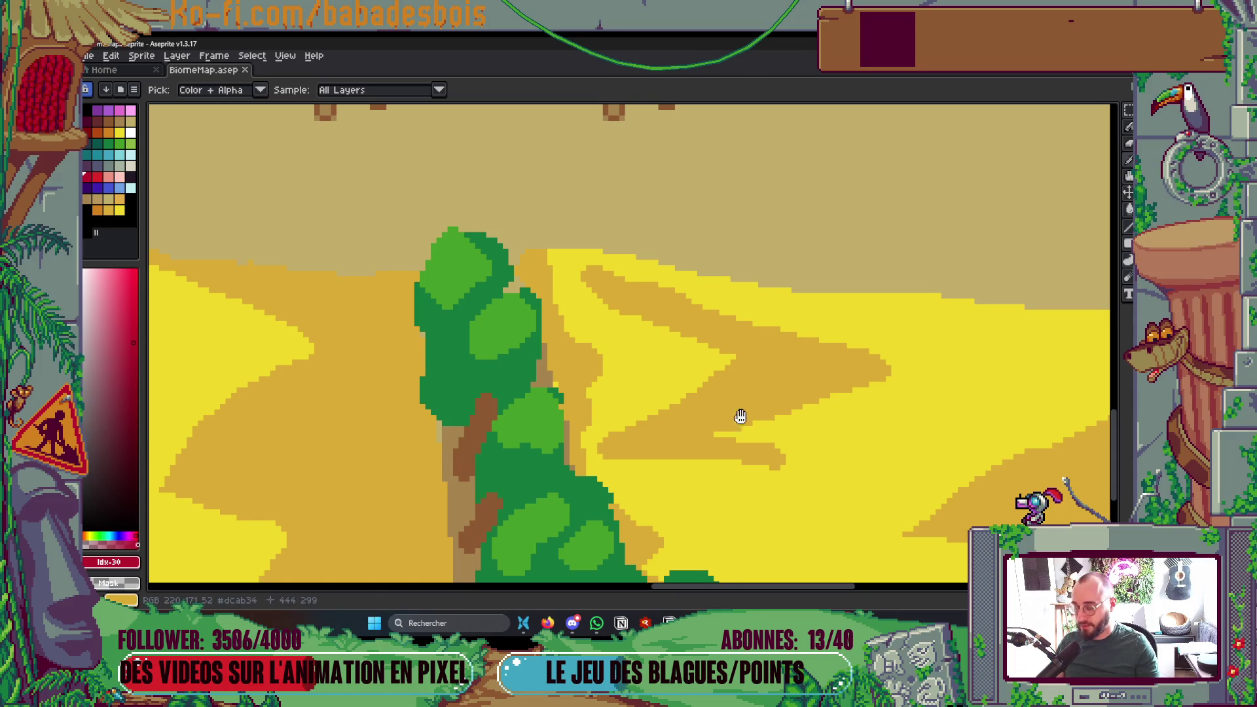
- With a plain-ink pencil, paint bright yellow over the orange strip and mark beside the tree
scroll(720, 406, "down", 1)
left_click(631, 355)
key("b")
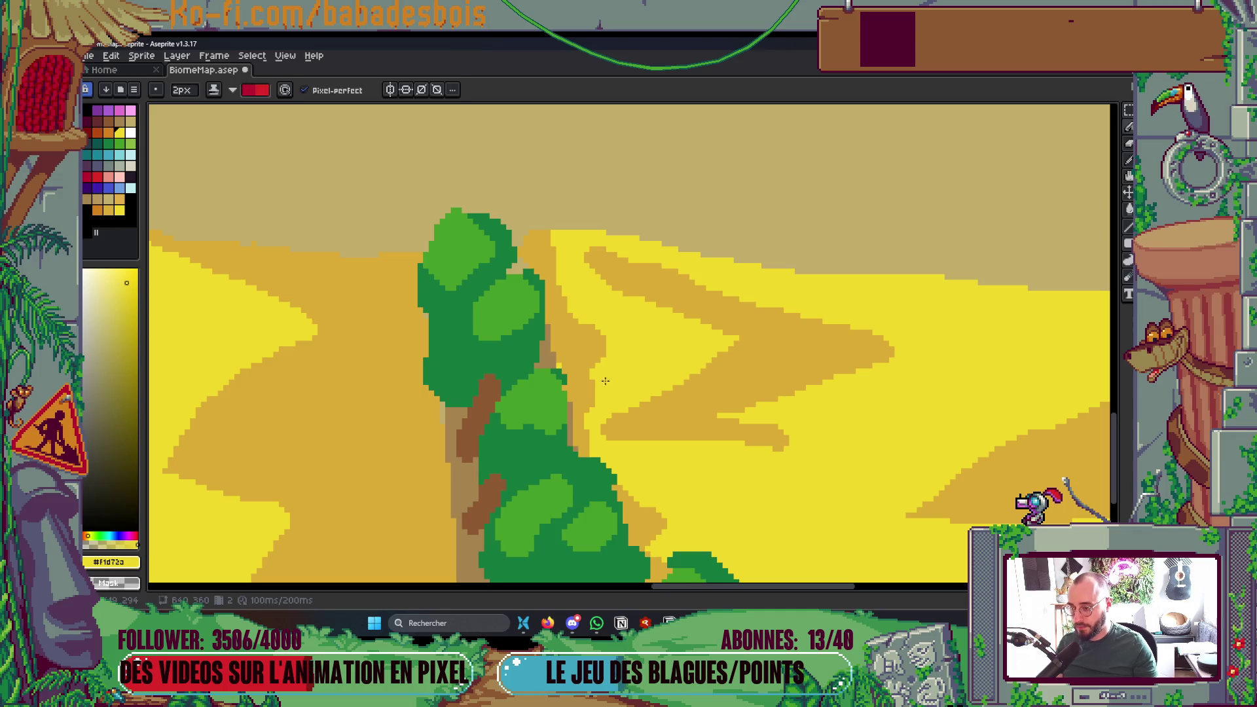
left_click(214, 90)
left_click(223, 100)
mouse_move(603, 407)
left_mouse_down()
mouse_move(567, 288)
mouse_move(602, 369)
left_mouse_up()
left_click(603, 343)
- Fill the orange zigzag in the right field with the field's bright yellow
scroll(605, 362, "up", 1)
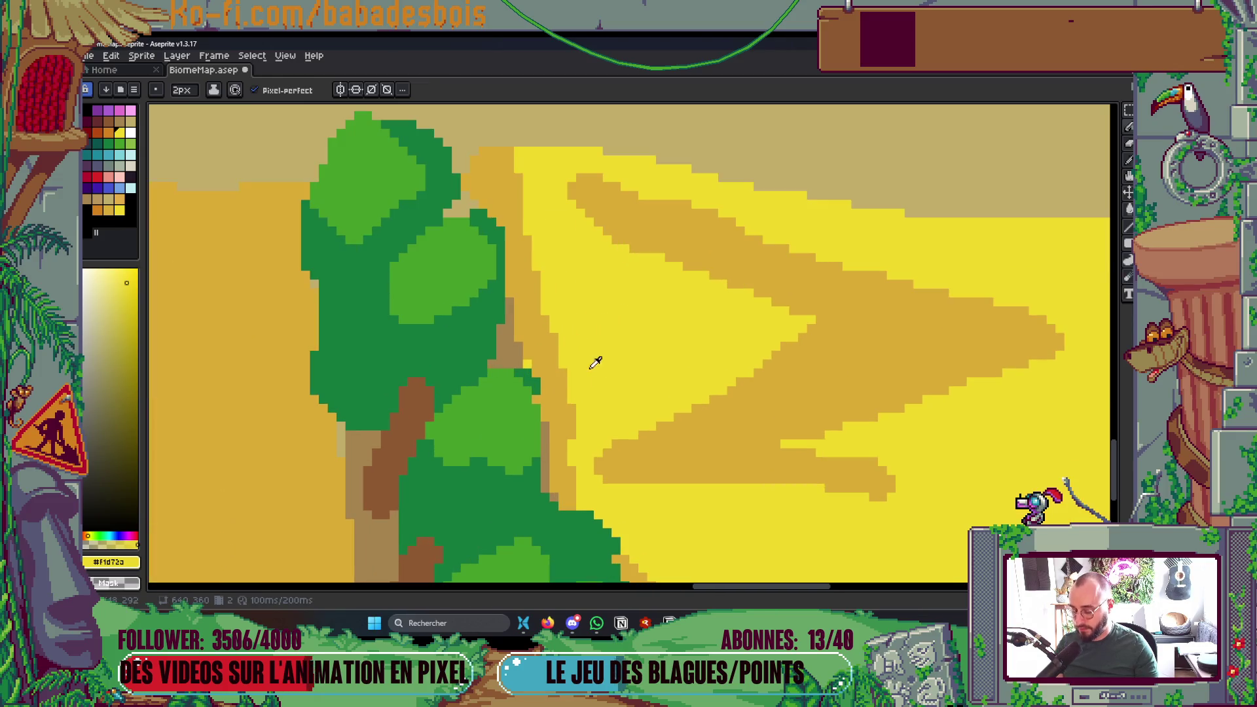
left_click(544, 368, "alt")
scroll(535, 366, "down", 2)
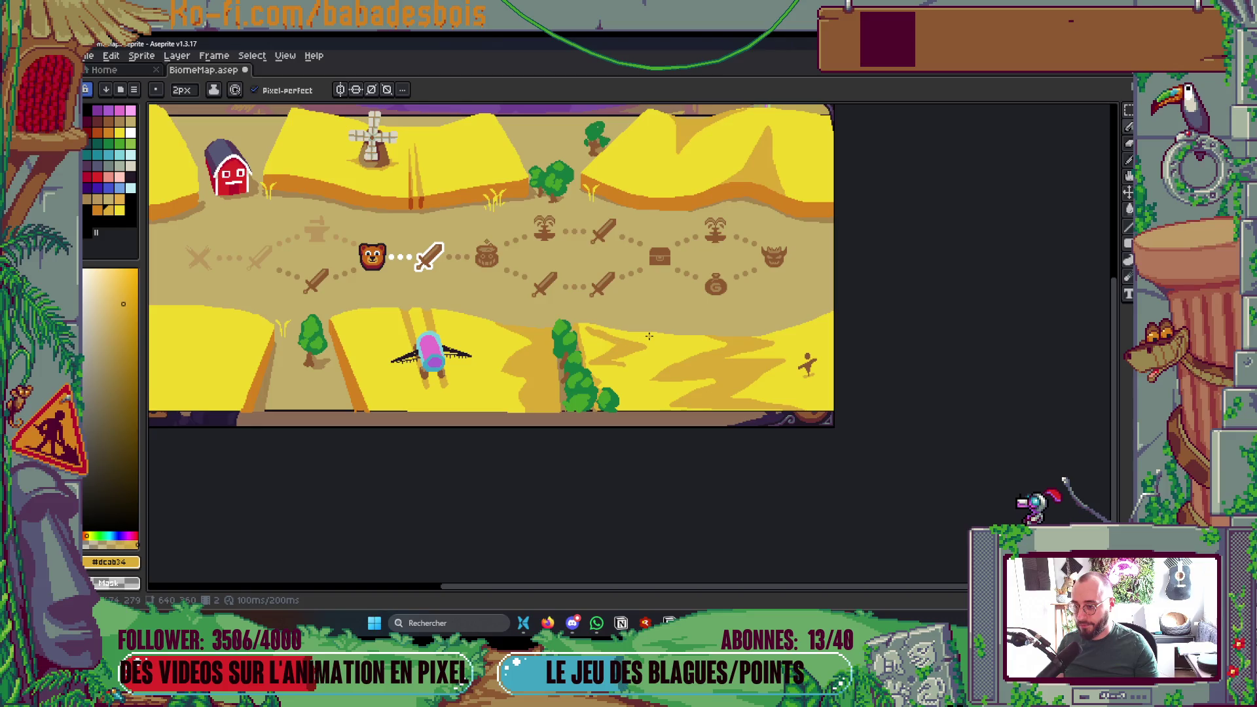
scroll(500, 356, "up", 1)
key("i")
left_click(500, 356)
key("g")
left_click(564, 375)
- Shrink the pencil to 2px, then switch to the Eyedropper and zoom out over the map
scroll(642, 379, "down", 2)
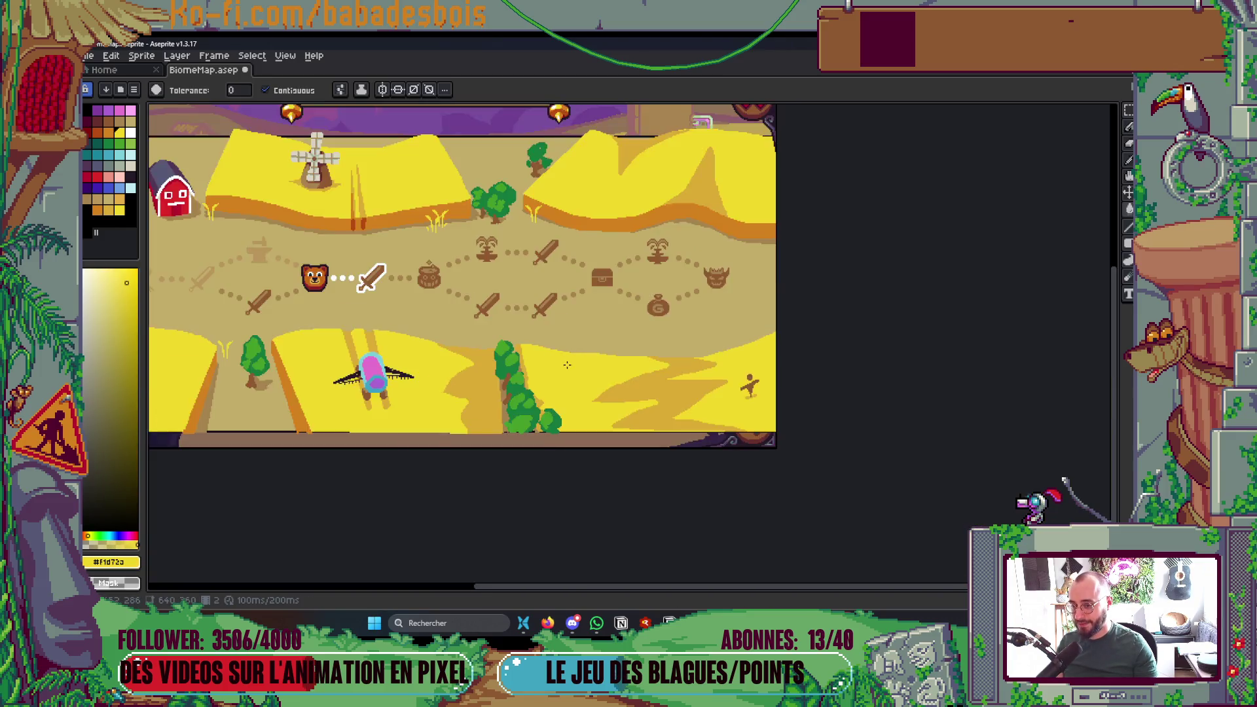
scroll(642, 380, "up", 1)
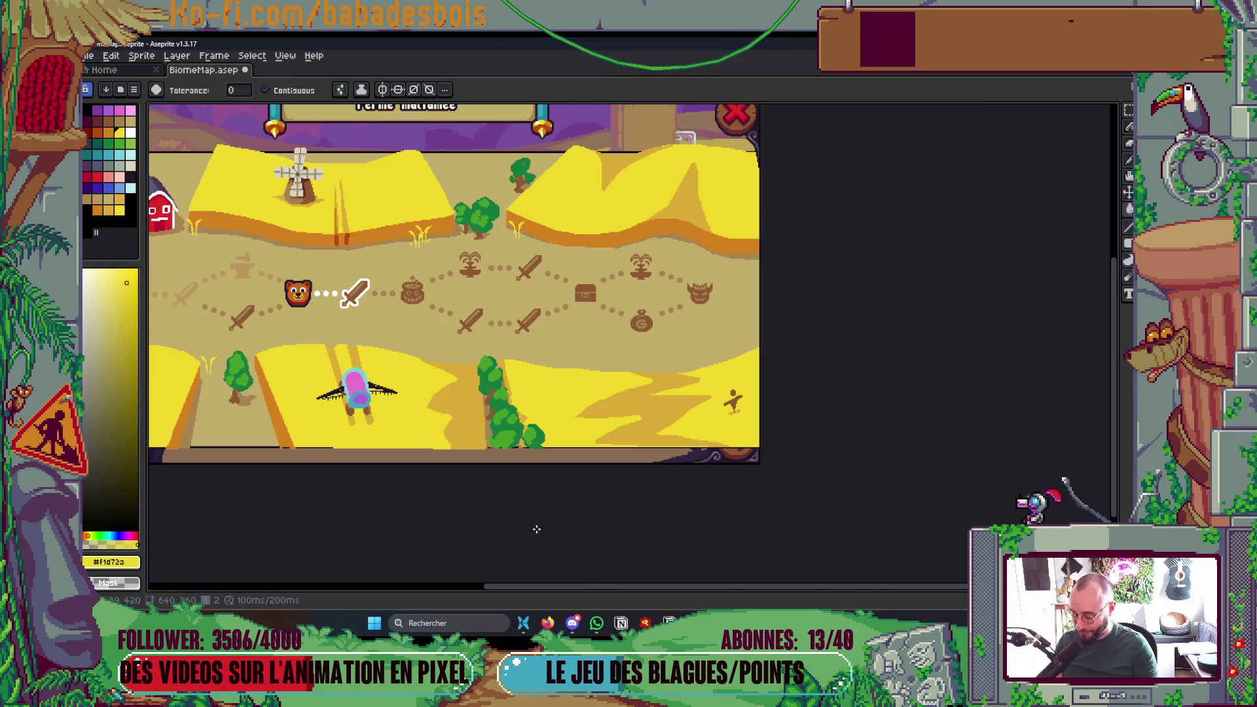
scroll(537, 529, "up", 2)
key("b")
scroll(588, 280, "up", 3)
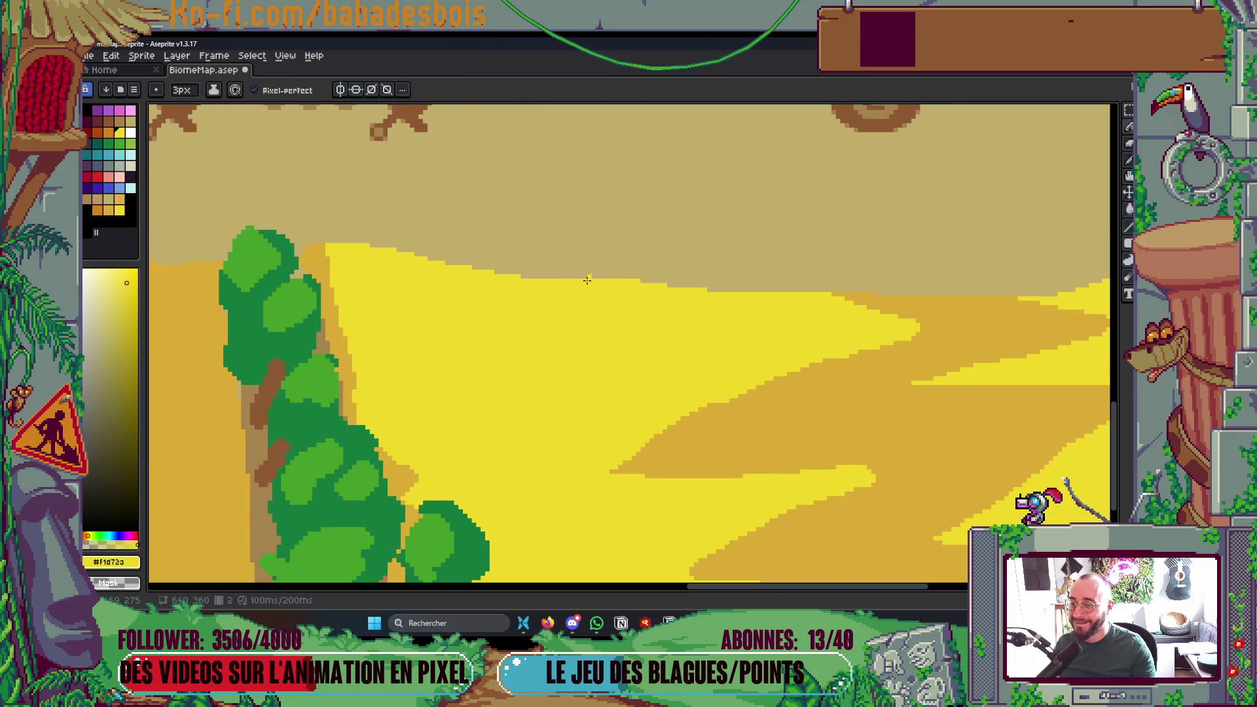
key("minus")
left_click_drag(929, 283, 556, 322)
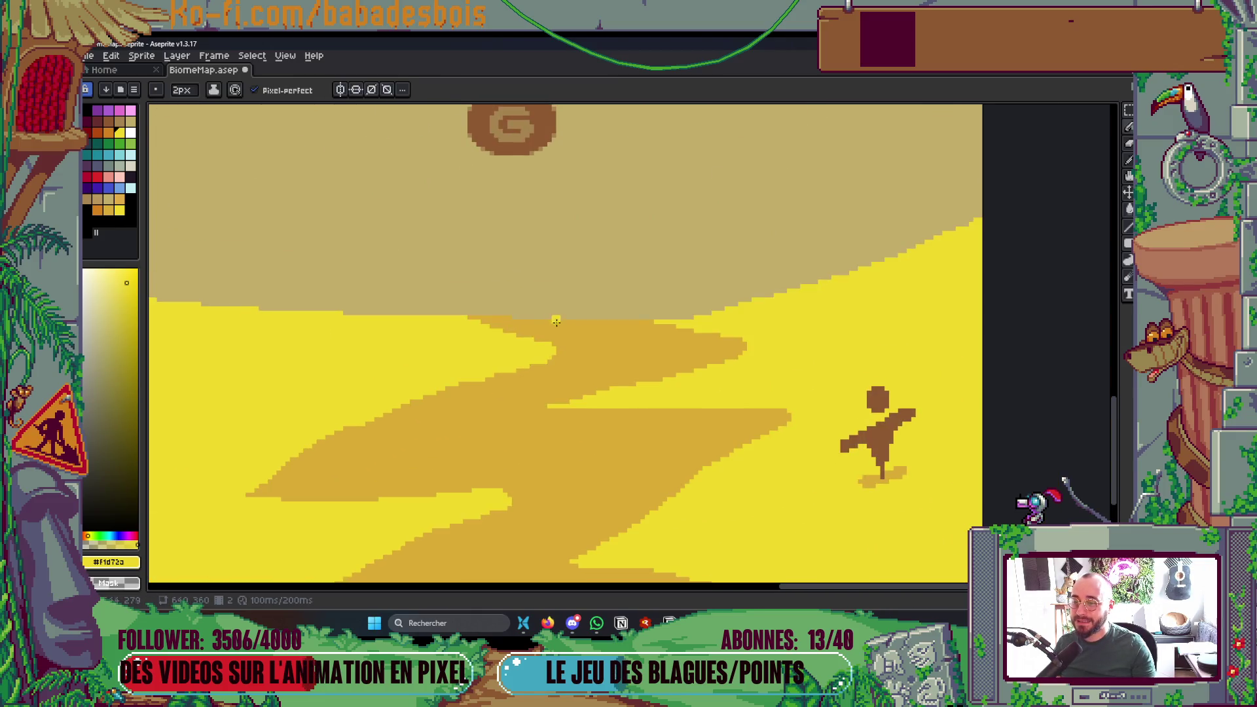
scroll(556, 323, "down", 3)
scroll(587, 296, "up", 2)
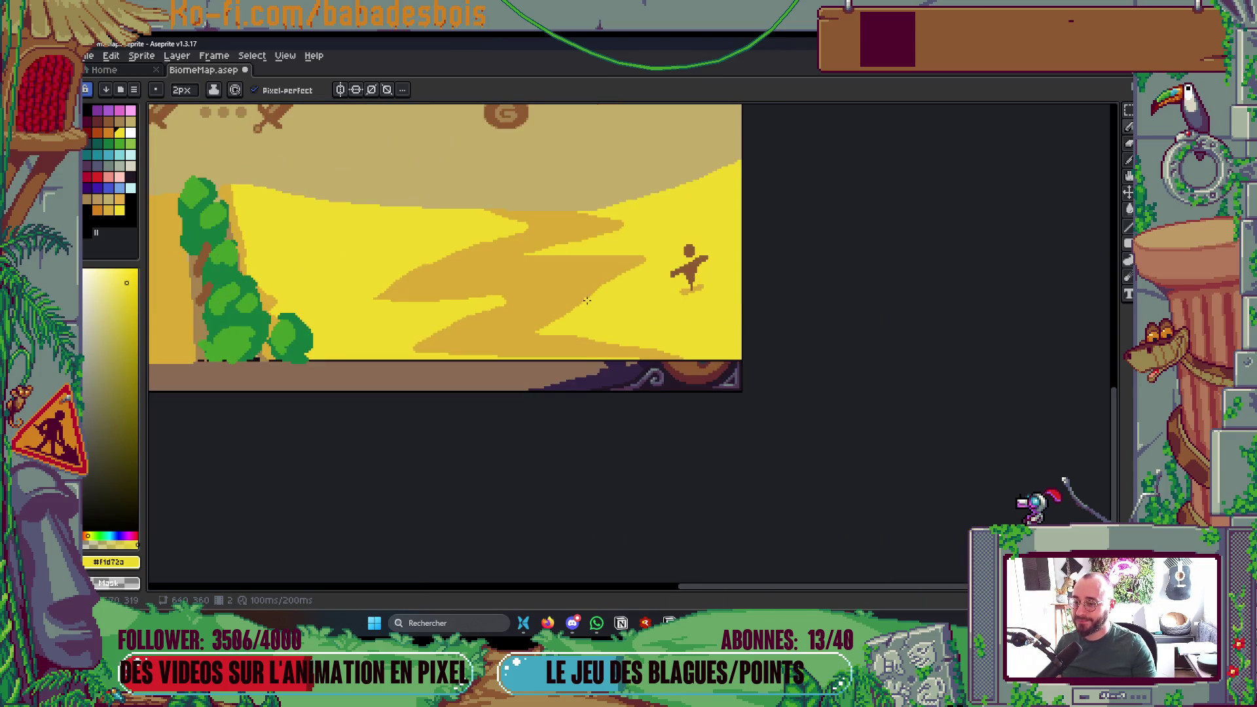
scroll(588, 300, "down", 4)
scroll(660, 435, "up", 3)
key("v")
key("i")
scroll(701, 393, "up", 2)
scroll(655, 328, "down", 2)
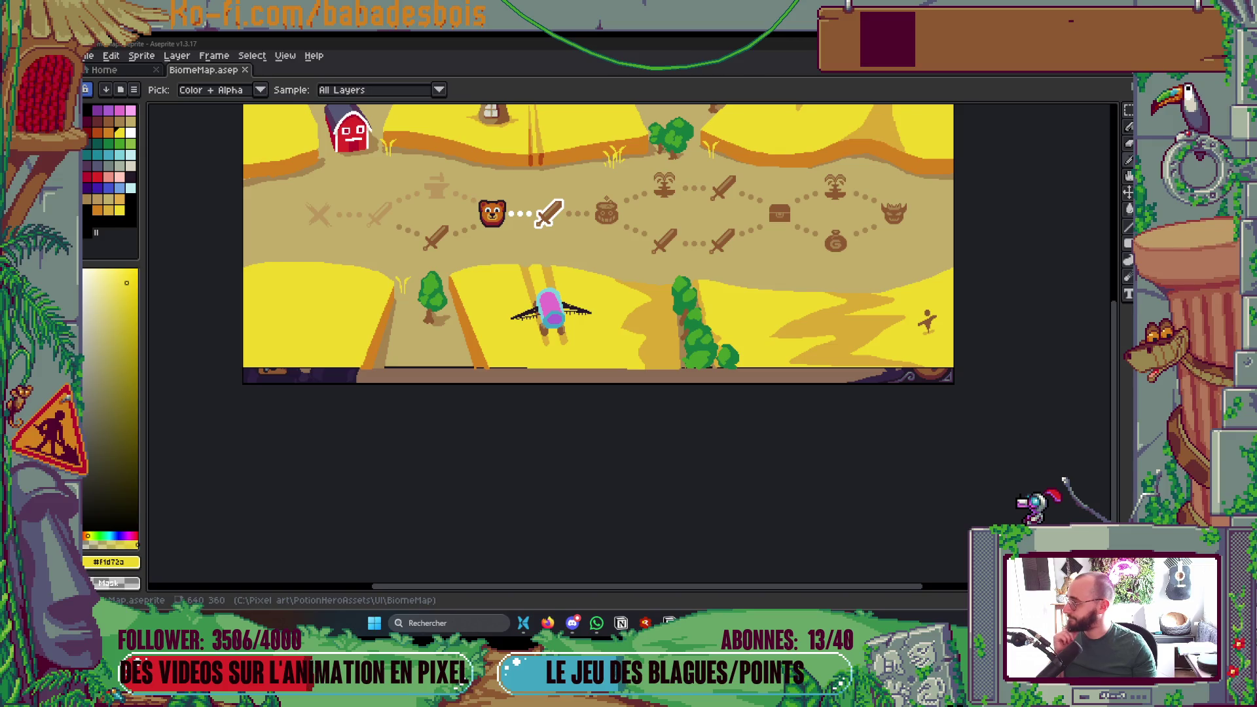
- Darken the orange pixels and draw a dark outline along the lower fields' bottom edge
scroll(395, 180, "down", 3)
scroll(434, 245, "up", 3)
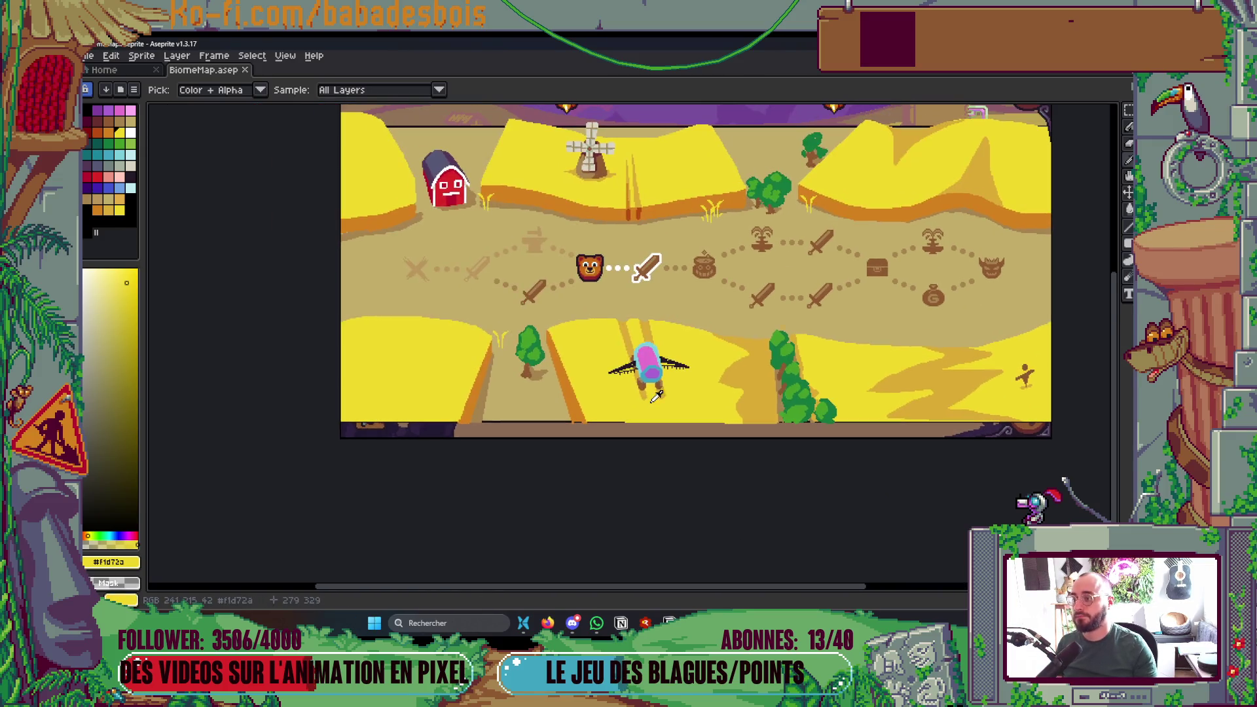
scroll(589, 419, "up", 4)
key("b")
left_click_drag(514, 393, 606, 393)
scroll(508, 401, "down", 4)
scroll(1109, 372, "up", 2)
left_click_drag(1109, 385, 1022, 387)
left_click(1024, 391, "shift")
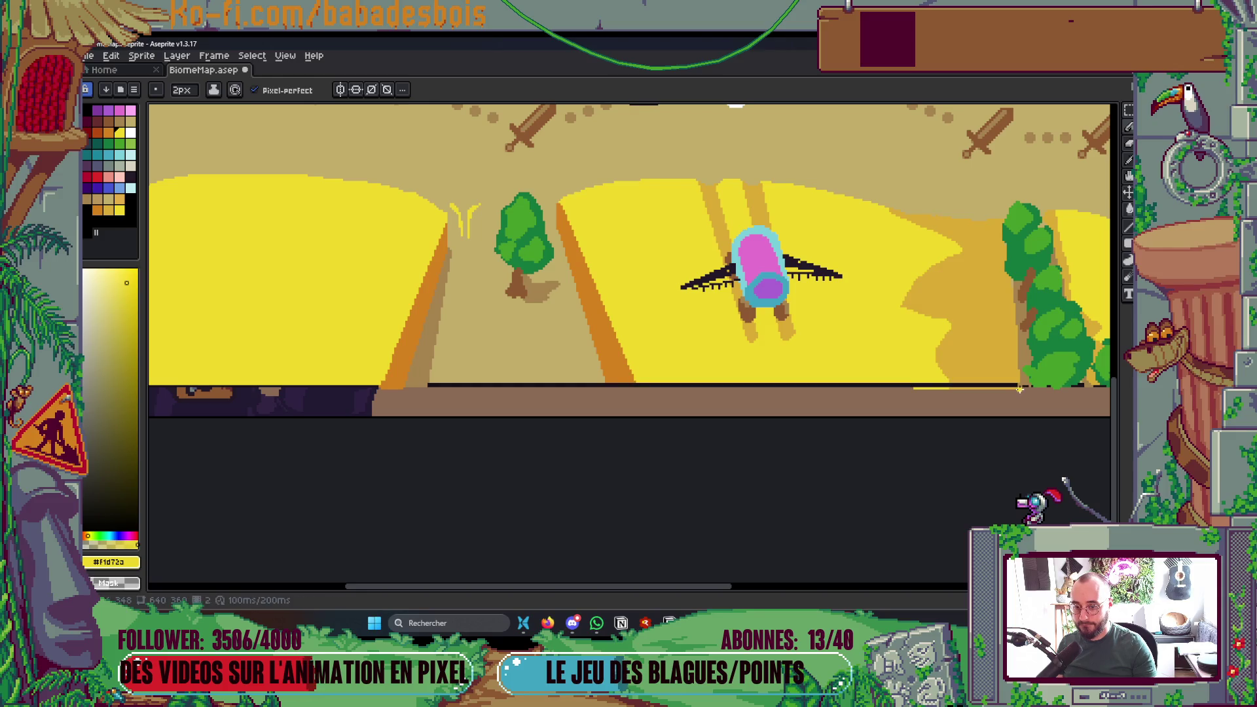
- Check the title banner and whole map, then save BiomeMap.aseprite
scroll(841, 407, "down", 5)
scroll(602, 411, "up", 4)
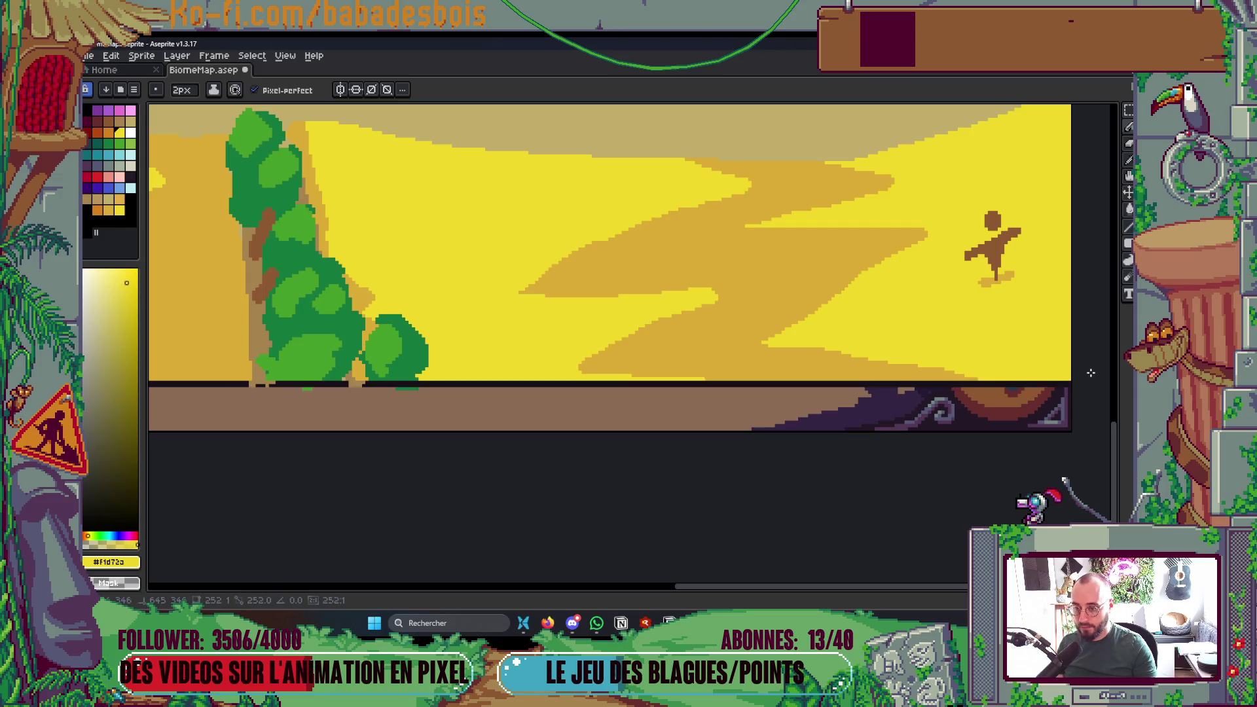
scroll(582, 459, "down", 3)
scroll(593, 466, "up", 1)
left_click_drag(649, 478, 740, 522)
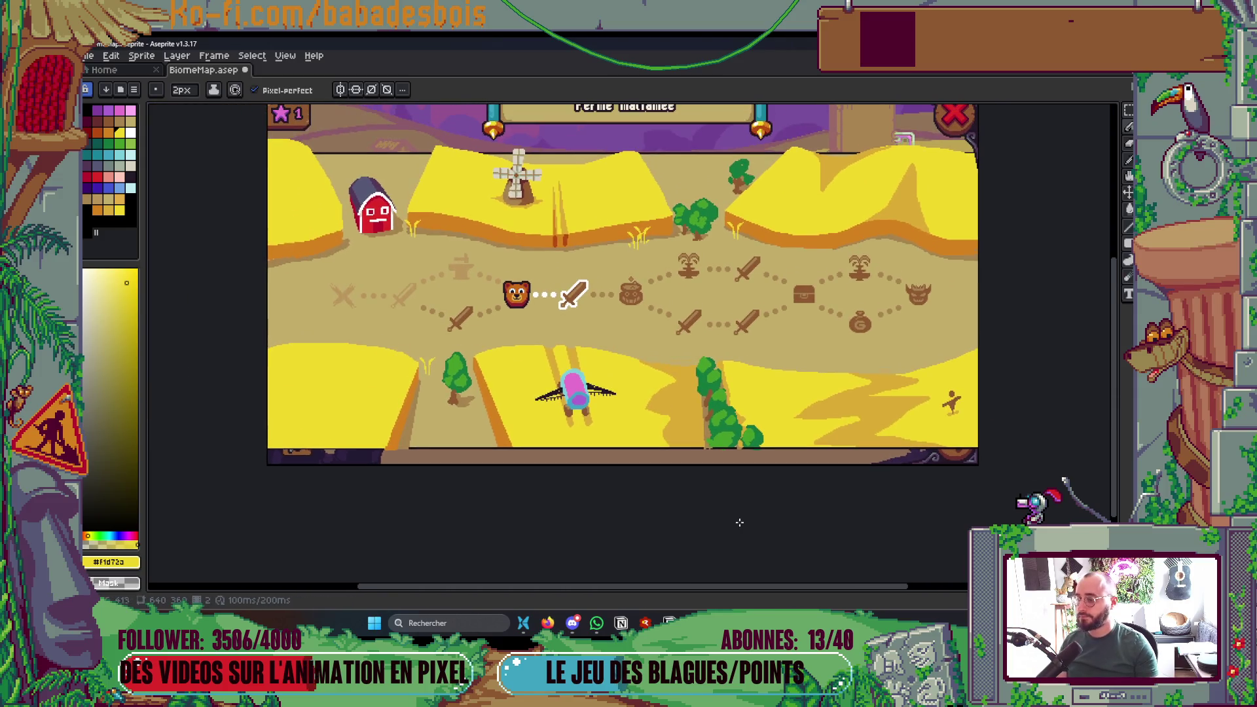
scroll(640, 432, "up", 3)
scroll(673, 410, "down", 1)
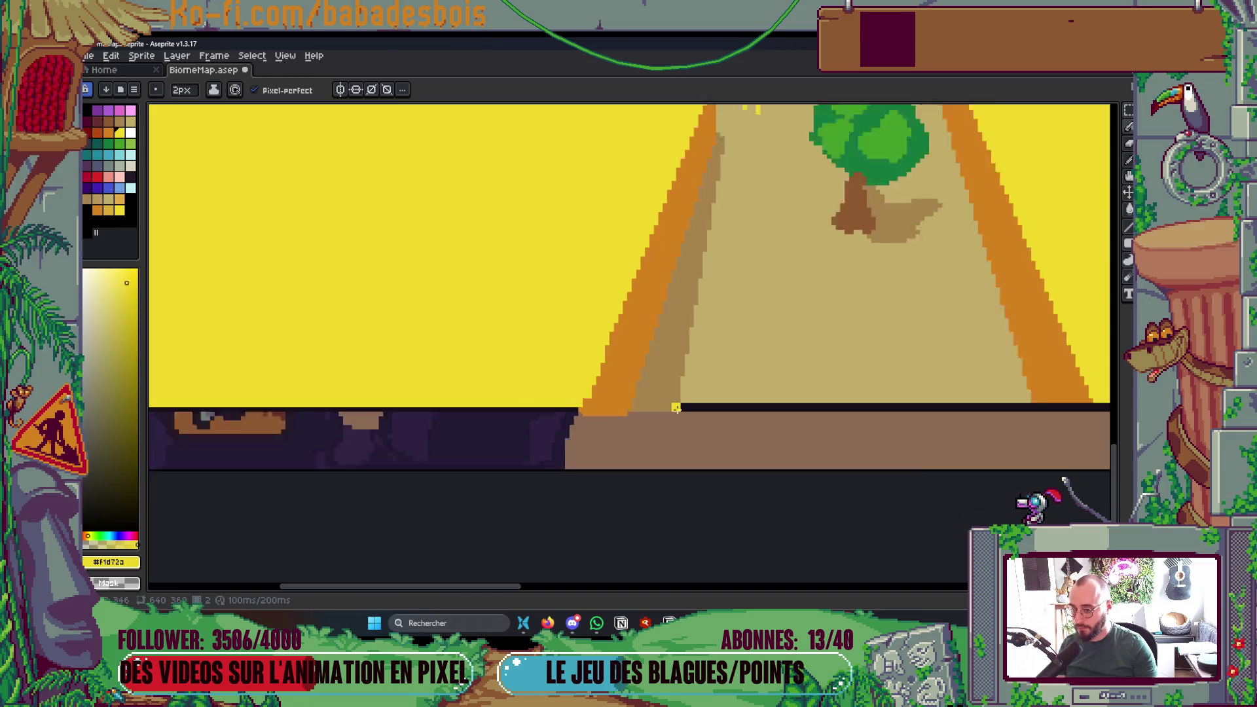
scroll(601, 433, "down", 3)
left_click_drag(724, 449, 678, 544)
scroll(676, 527, "up", 2)
key("ctrl+s")
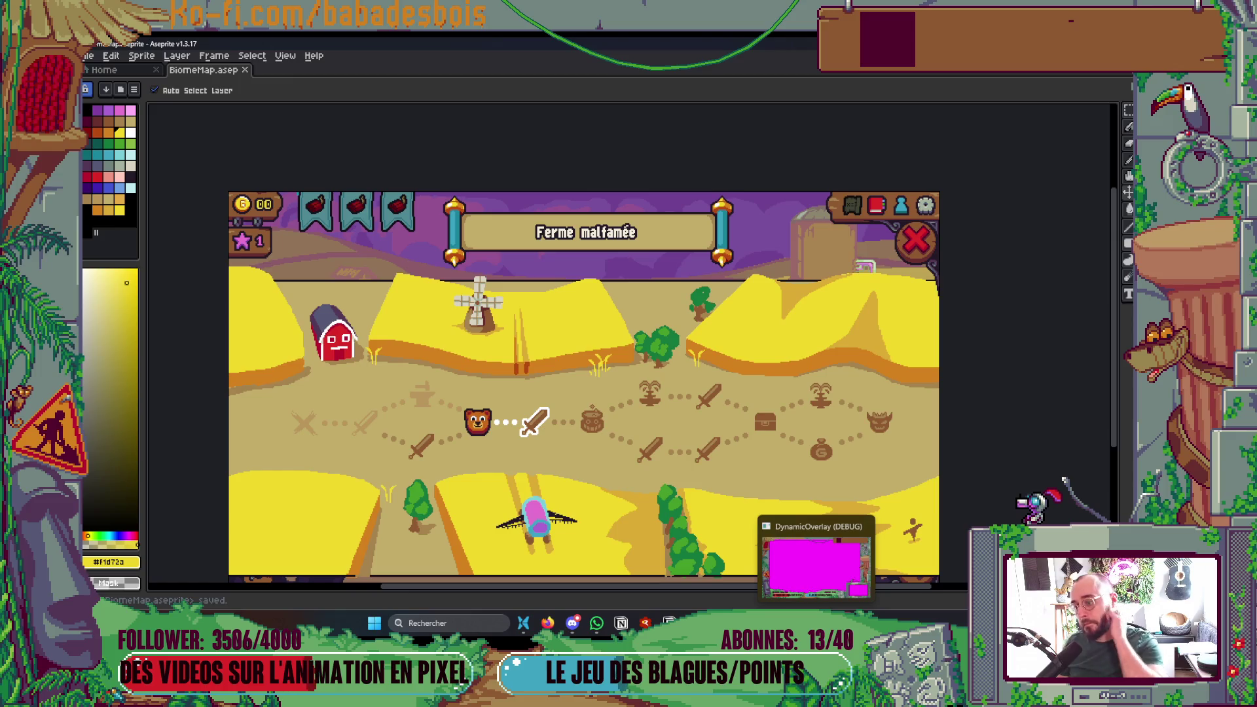
- Reposition the map view and save BiomeMap.aseprite again
key("b")
left_click_drag(967, 407, 940, 362)
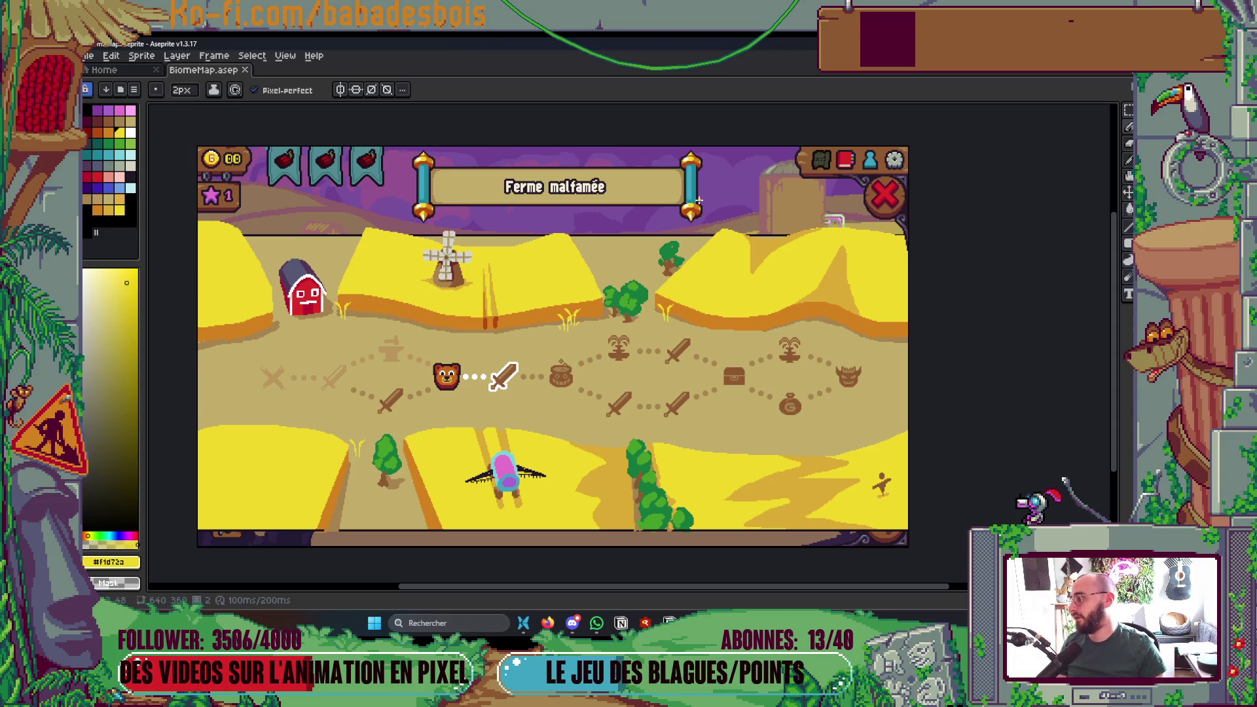
left_click_drag(726, 308, 739, 267)
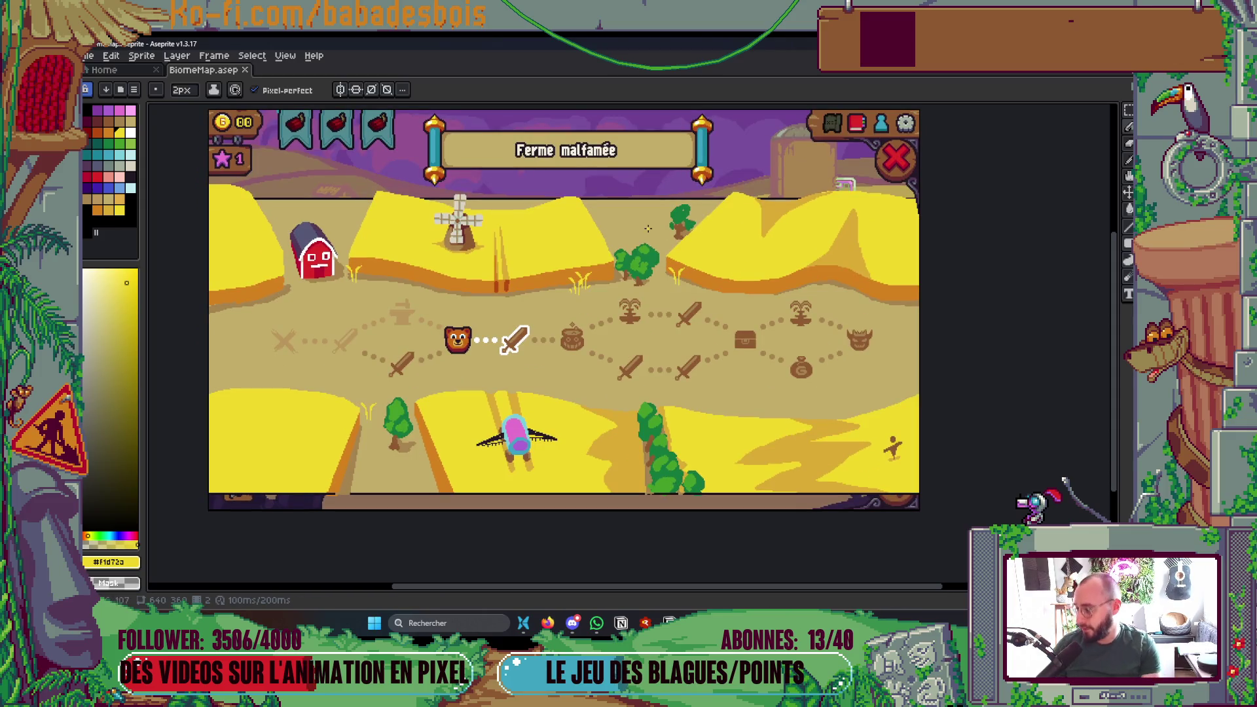
left_click_drag(688, 420, 648, 402)
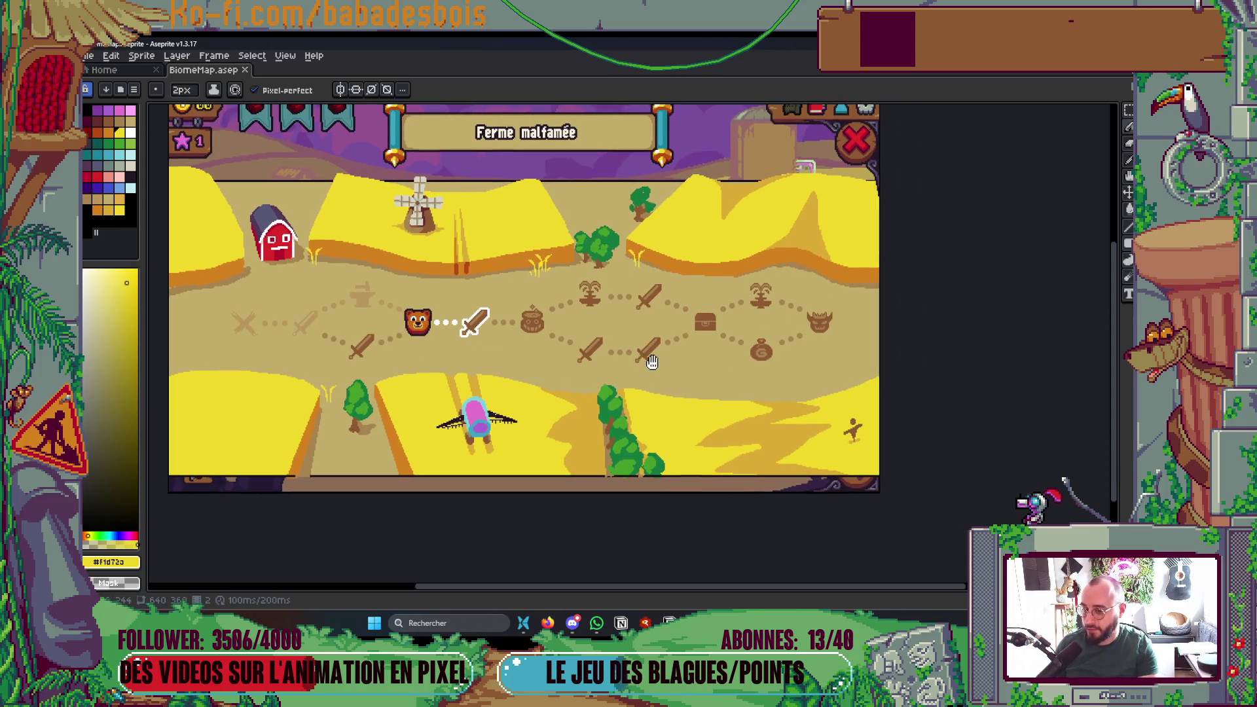
key("ctrl+s")
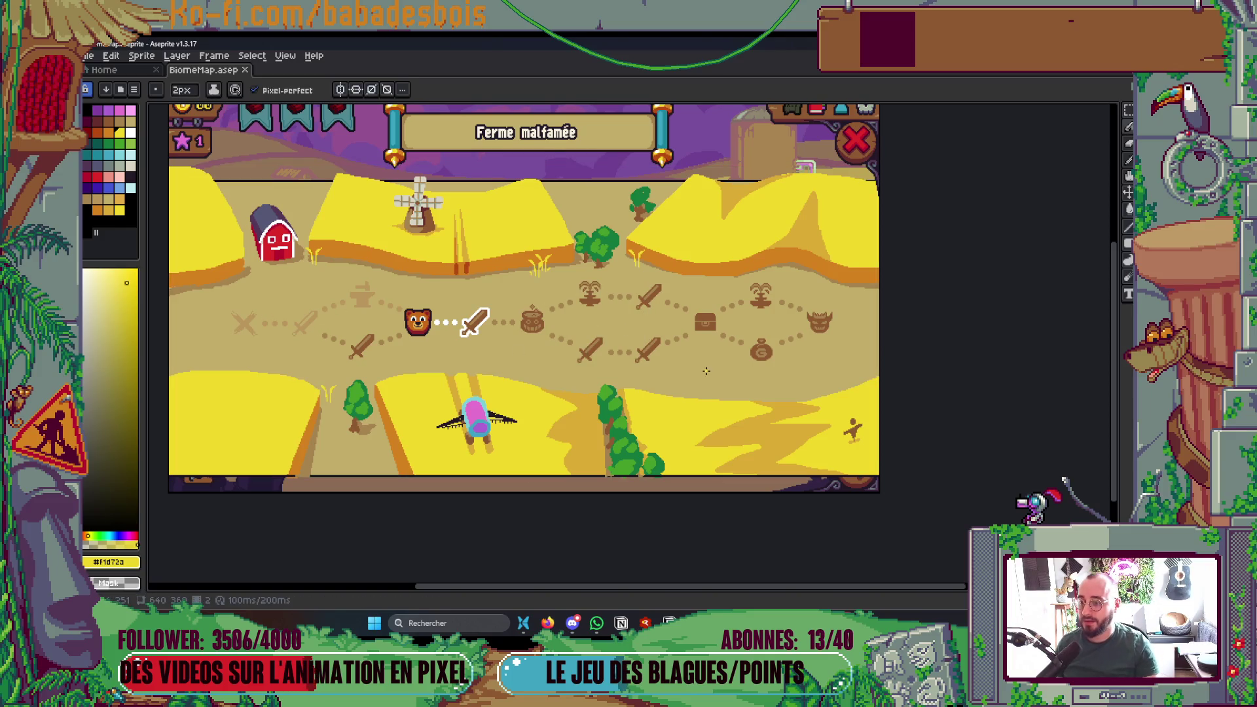
scroll(699, 407, "left", 3)
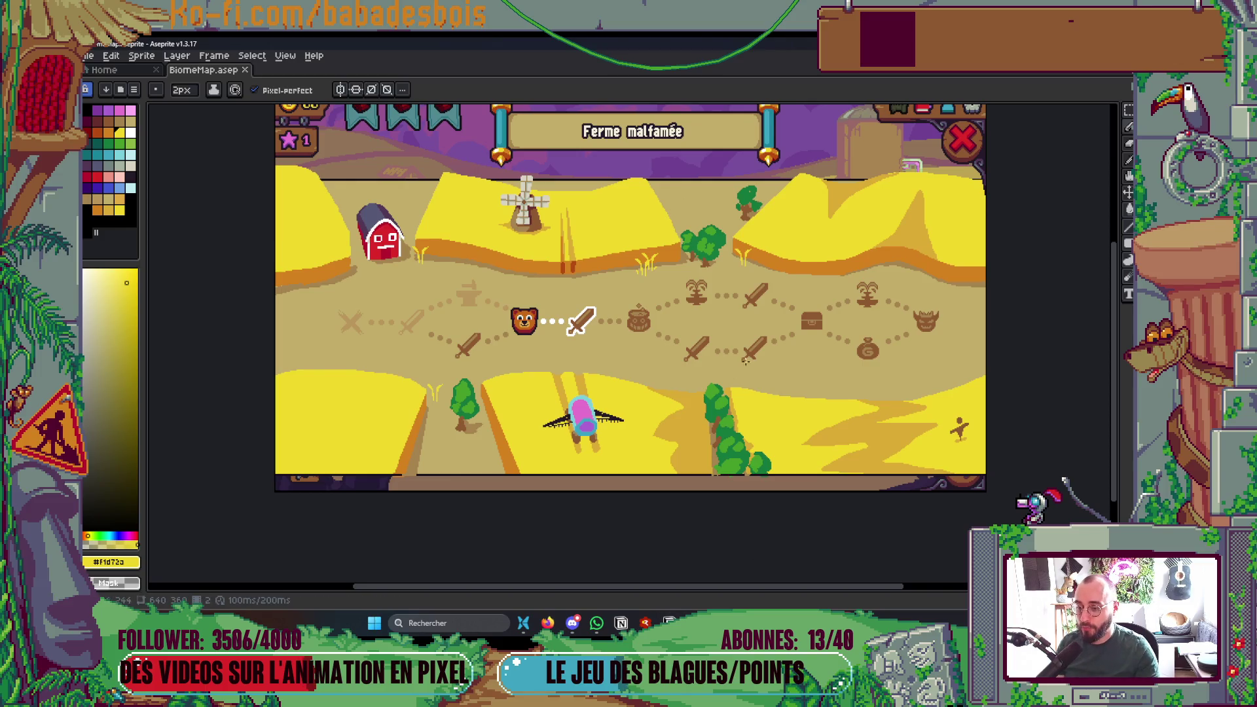
scroll(735, 433, "down", 1)
scroll(736, 431, "up", 1)
key("ctrl+s")
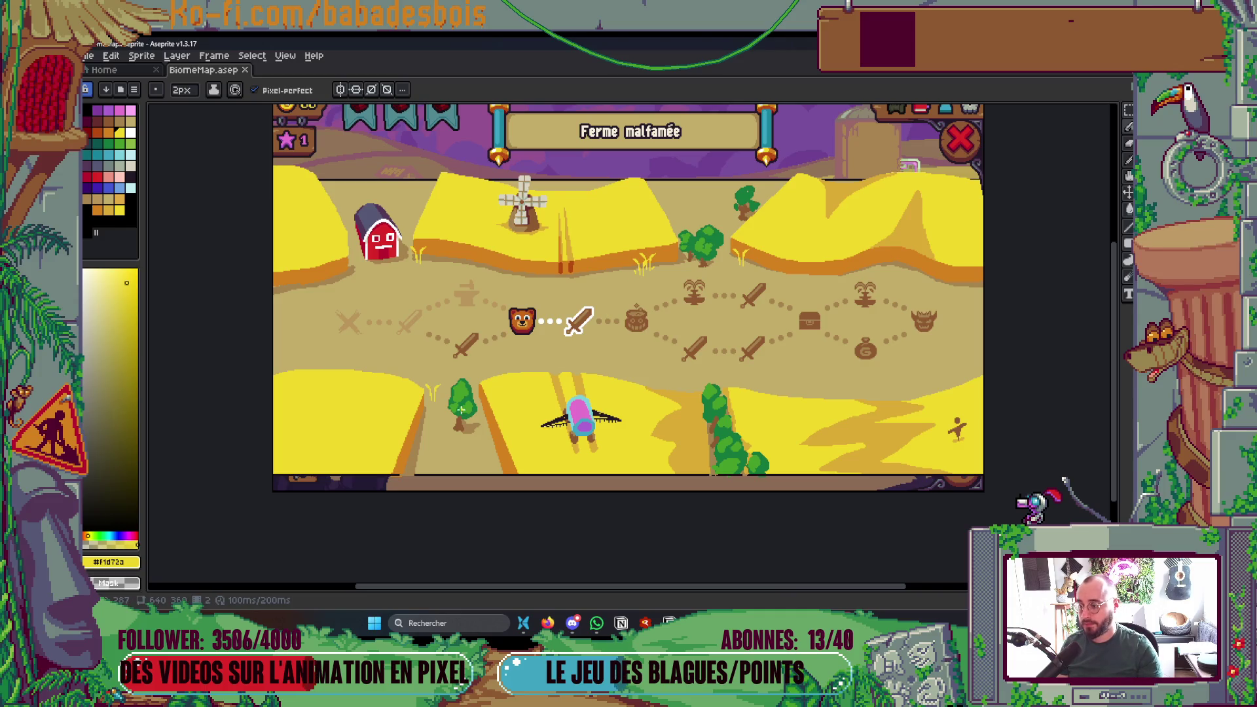
- Pick the brown road-shadow colour from the canvas
scroll(403, 386, "up", 2)
key("i")
left_click(391, 397)
- With a 5px pencil, draw a straight brown shadow along the road's right edge
key("b")
left_click_drag(622, 407, 630, 391)
key("Tab")
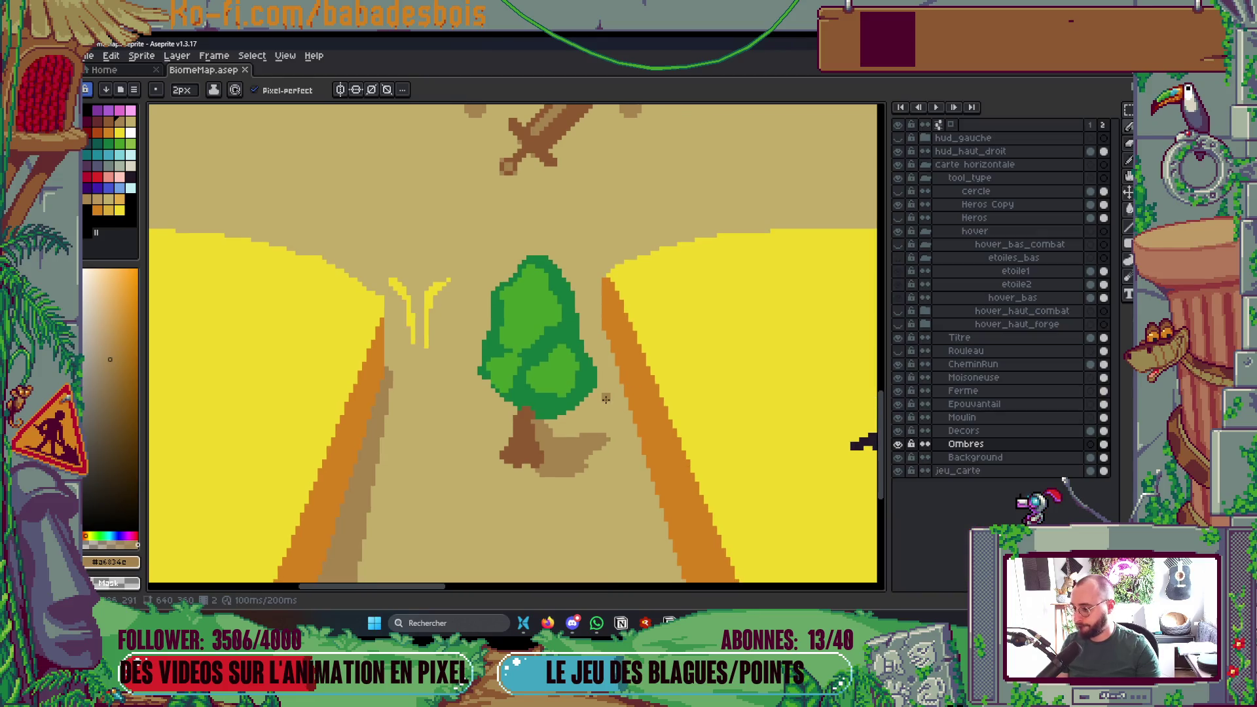
key("Tab")
key("plus")
key("plus")
key("plus")
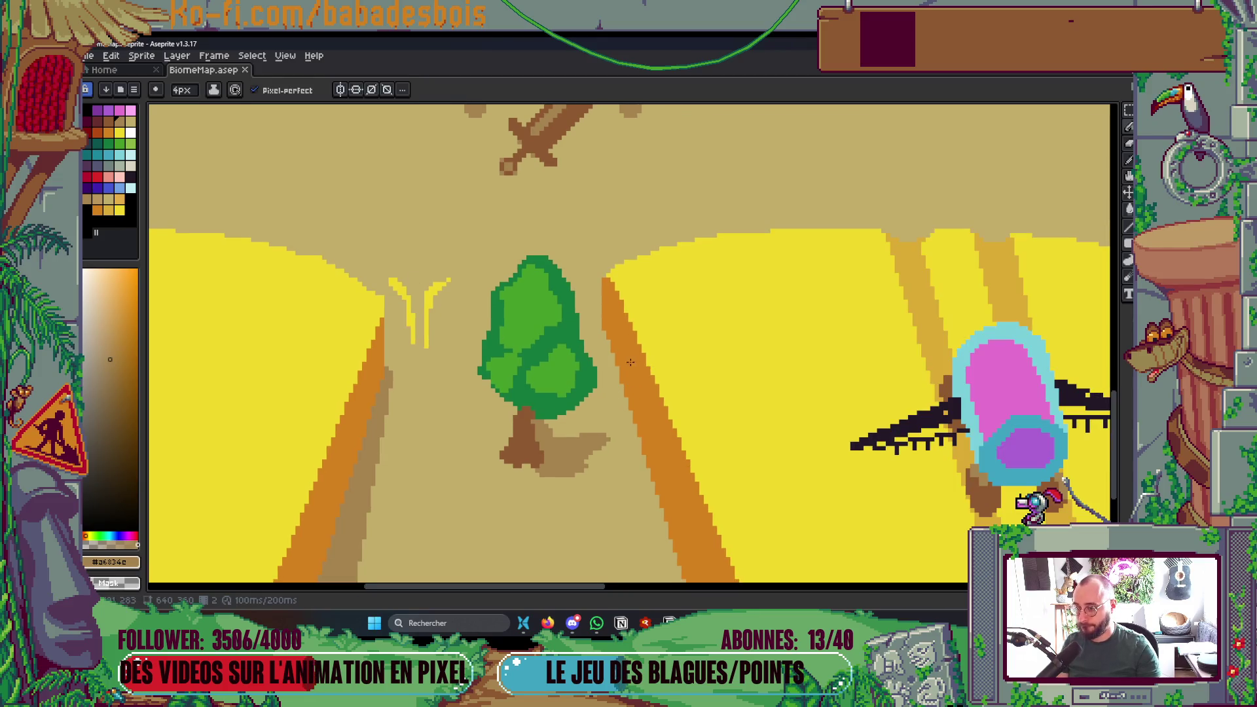
scroll(607, 335, "down", 5)
left_click(648, 456, "shift")
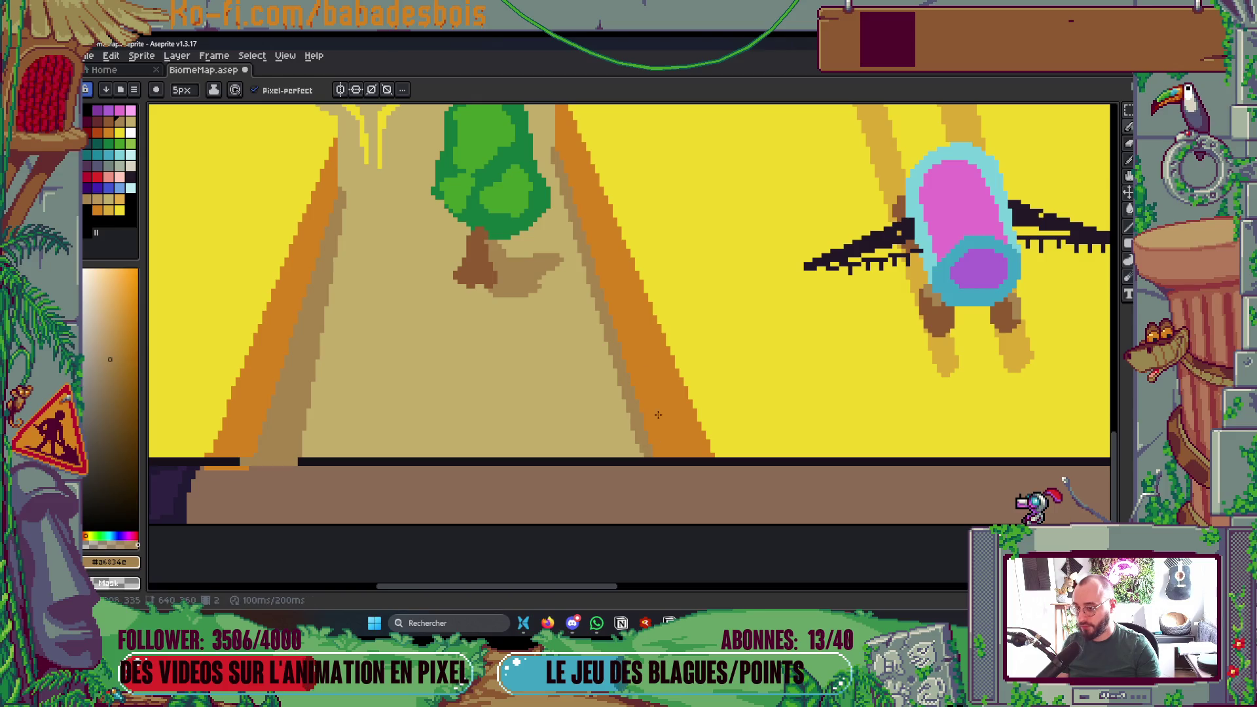
- Trim the plant's left root base, add a brown pixel under the right root, then view windmill photos
left_click_drag(546, 176, 454, 358)
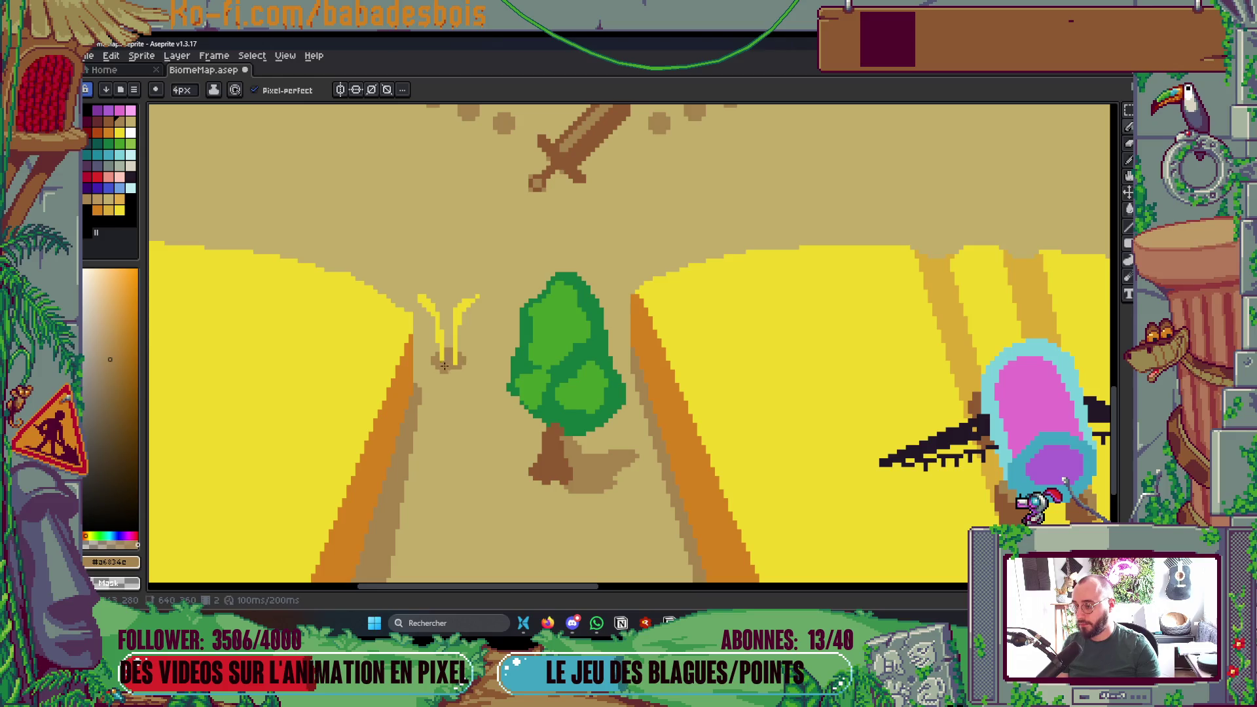
scroll(606, 375, "down", 5)
scroll(606, 376, "up", 5)
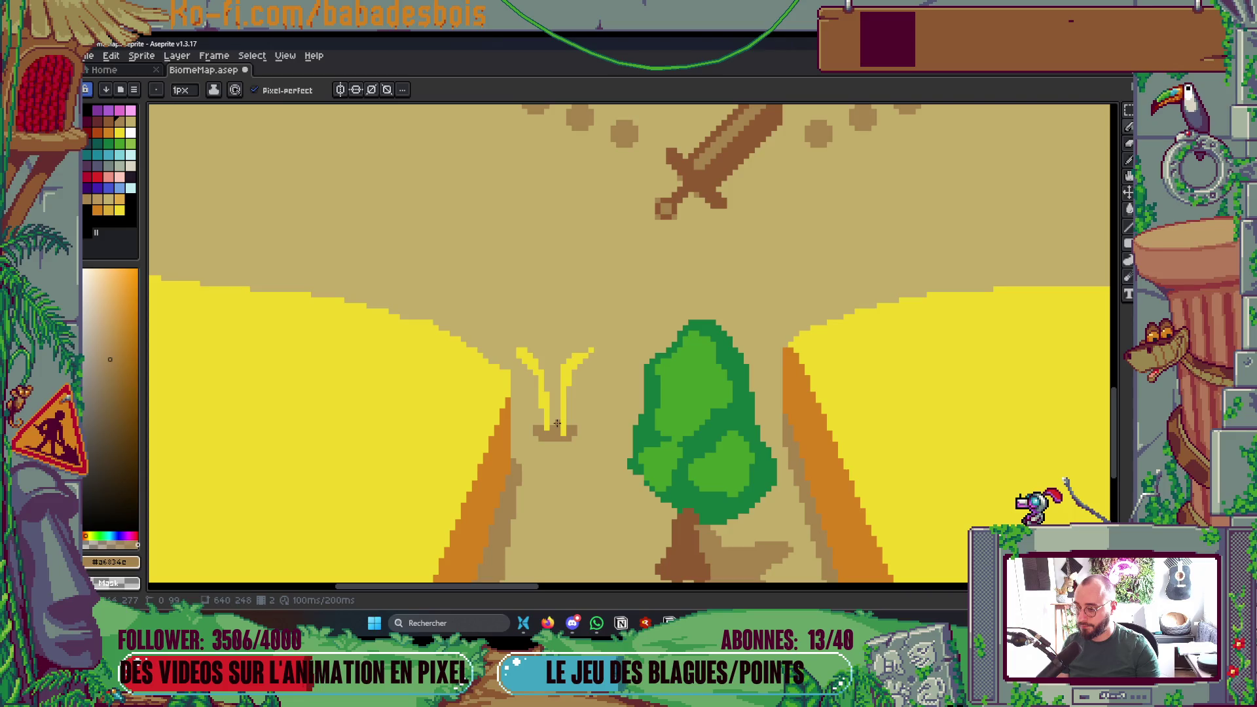
scroll(557, 468, "up", 1)
scroll(529, 425, "up", 1)
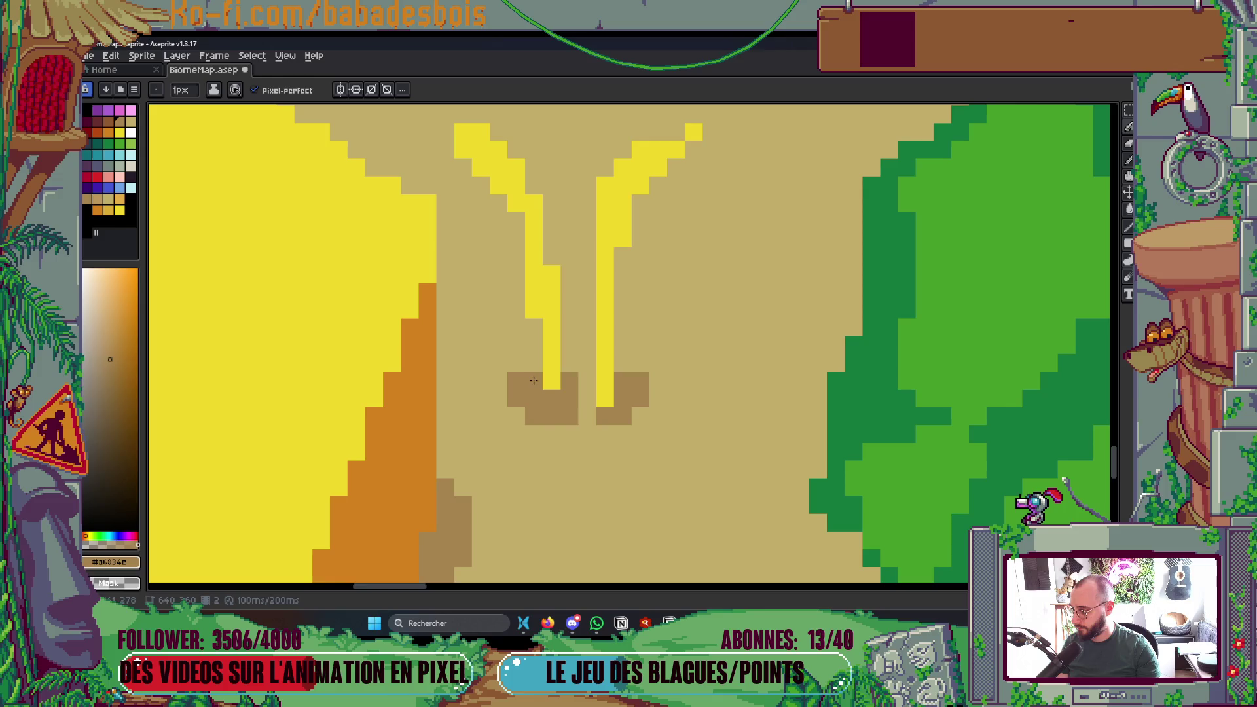
mouse_move(516, 380)
left_mouse_down()
mouse_move(524, 406)
mouse_move(552, 415)
left_mouse_up()
left_click(605, 433)
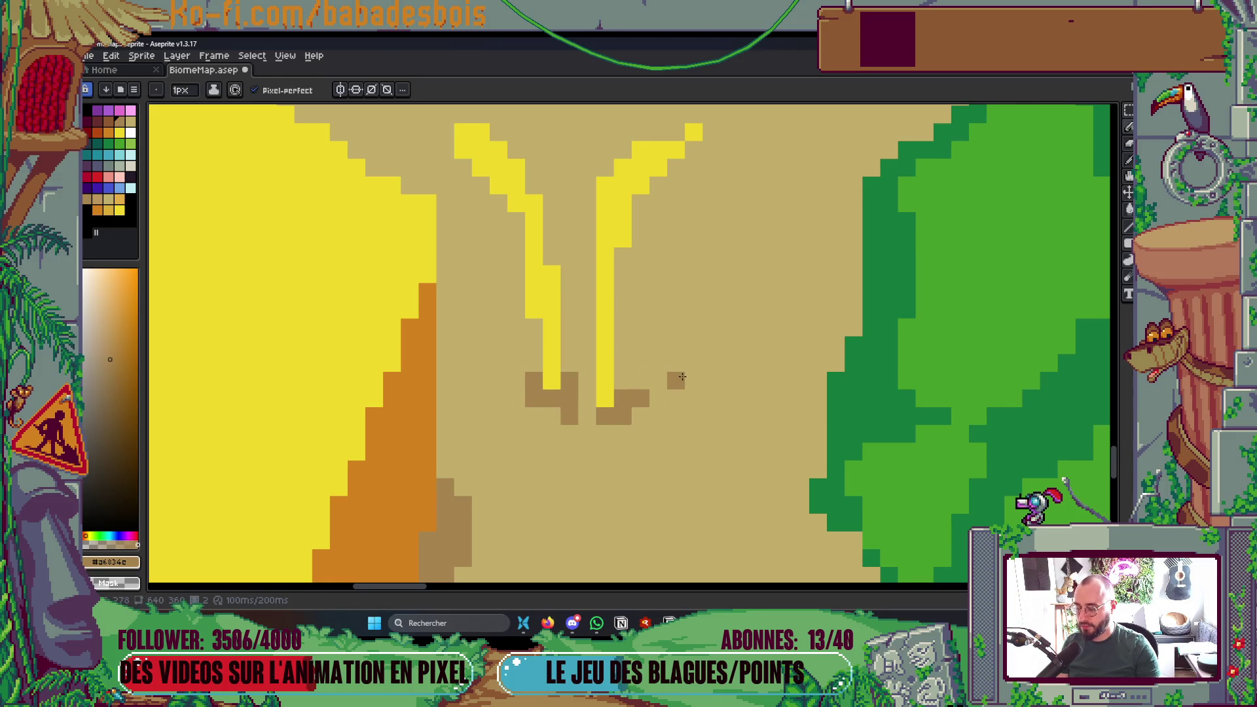
scroll(687, 374, "down", 3)
scroll(687, 373, "down", 2)
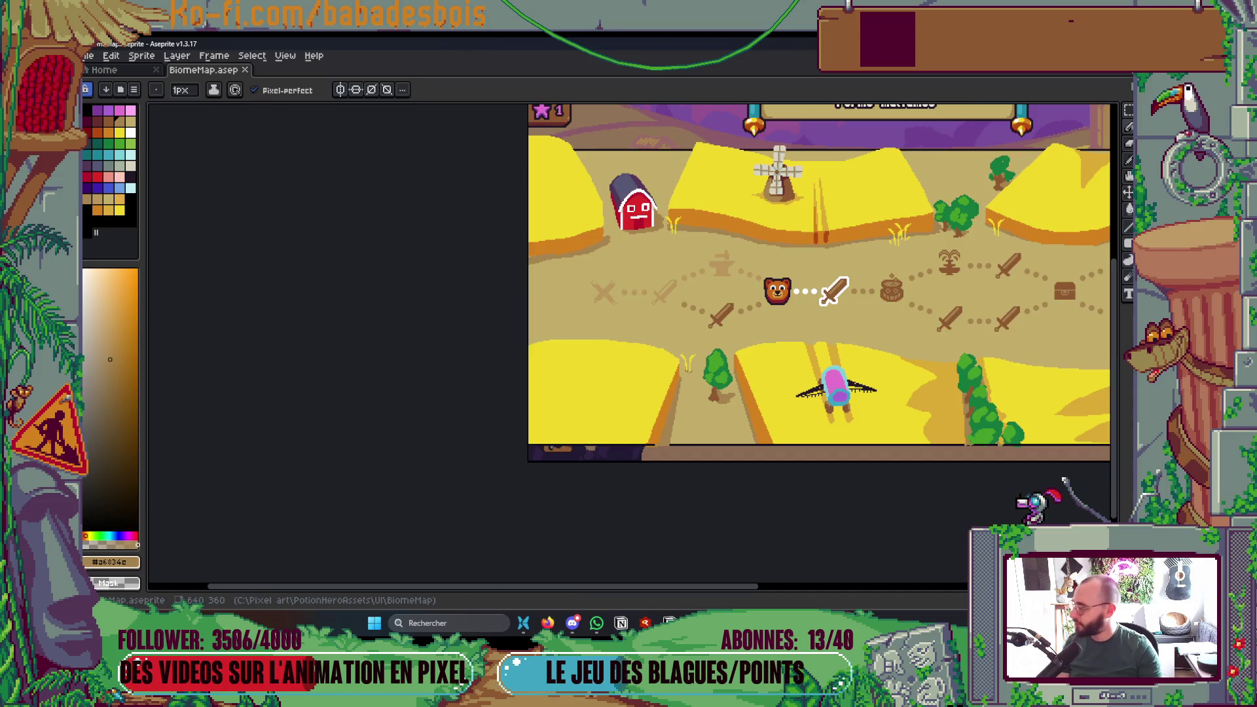
key("alt+Tab")
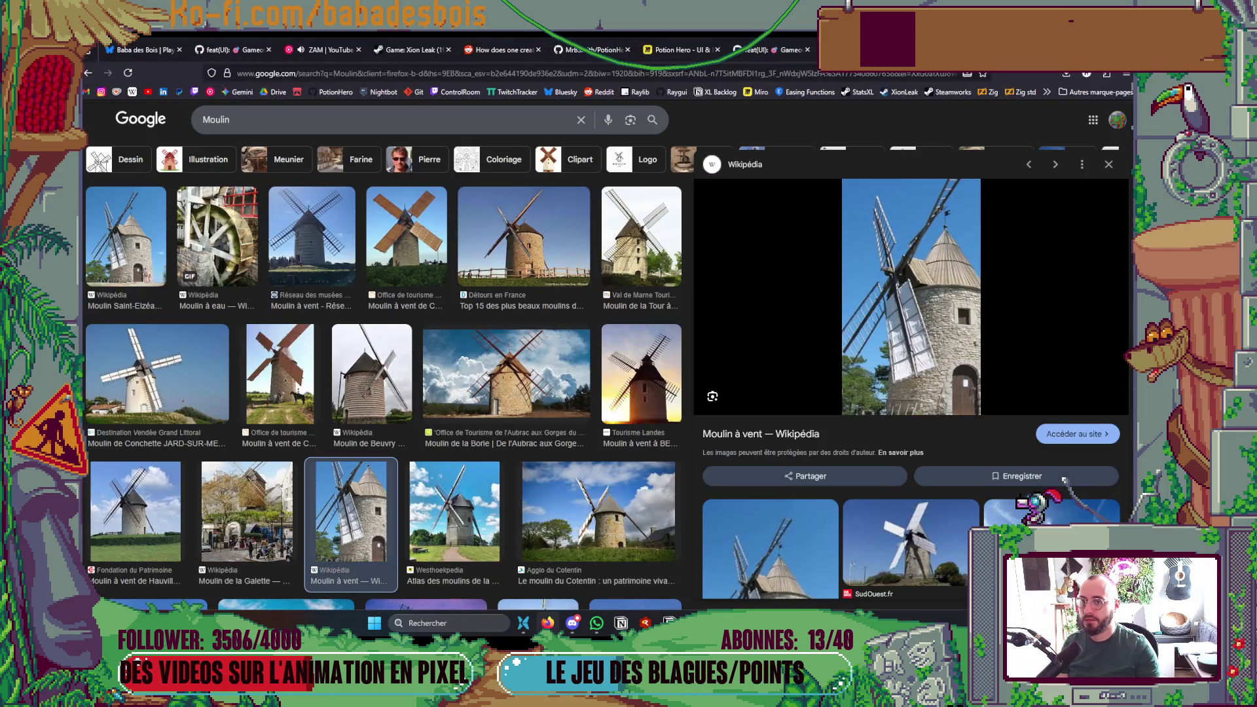
key("alt+Tab")
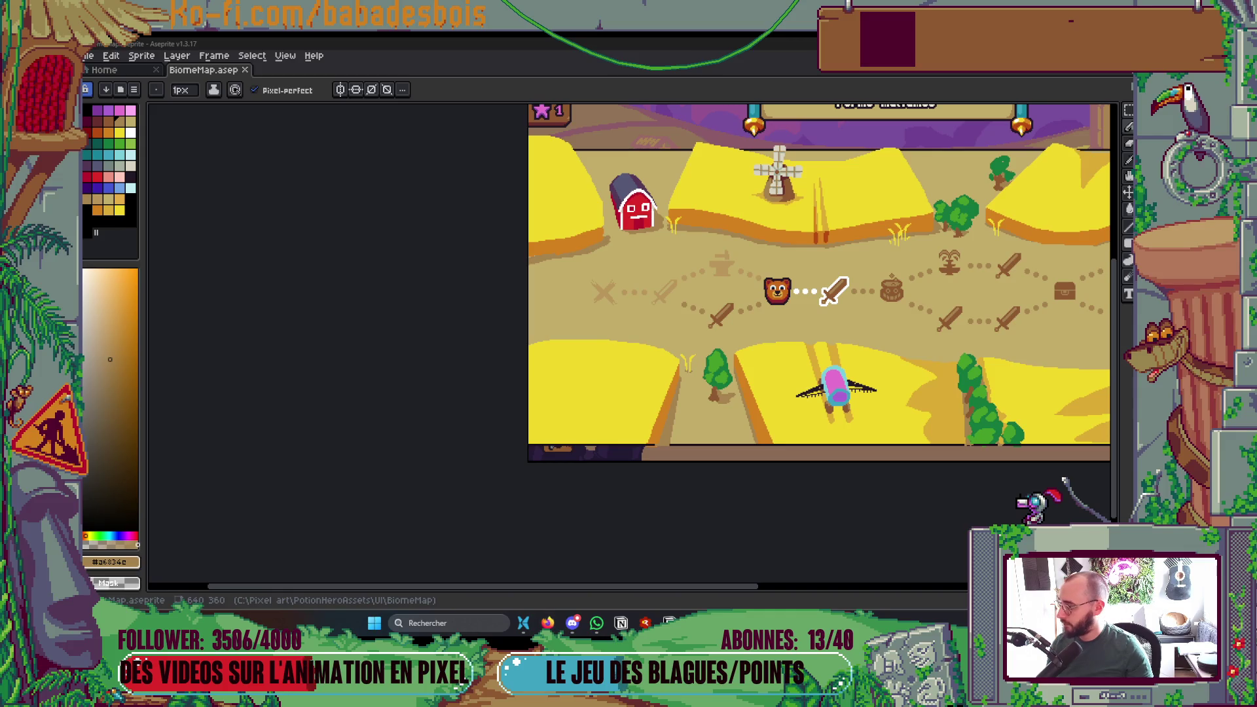
- Pick a shadow colour and shade along the cliff's lower edge near the barn
left_click_drag(755, 354, 690, 385)
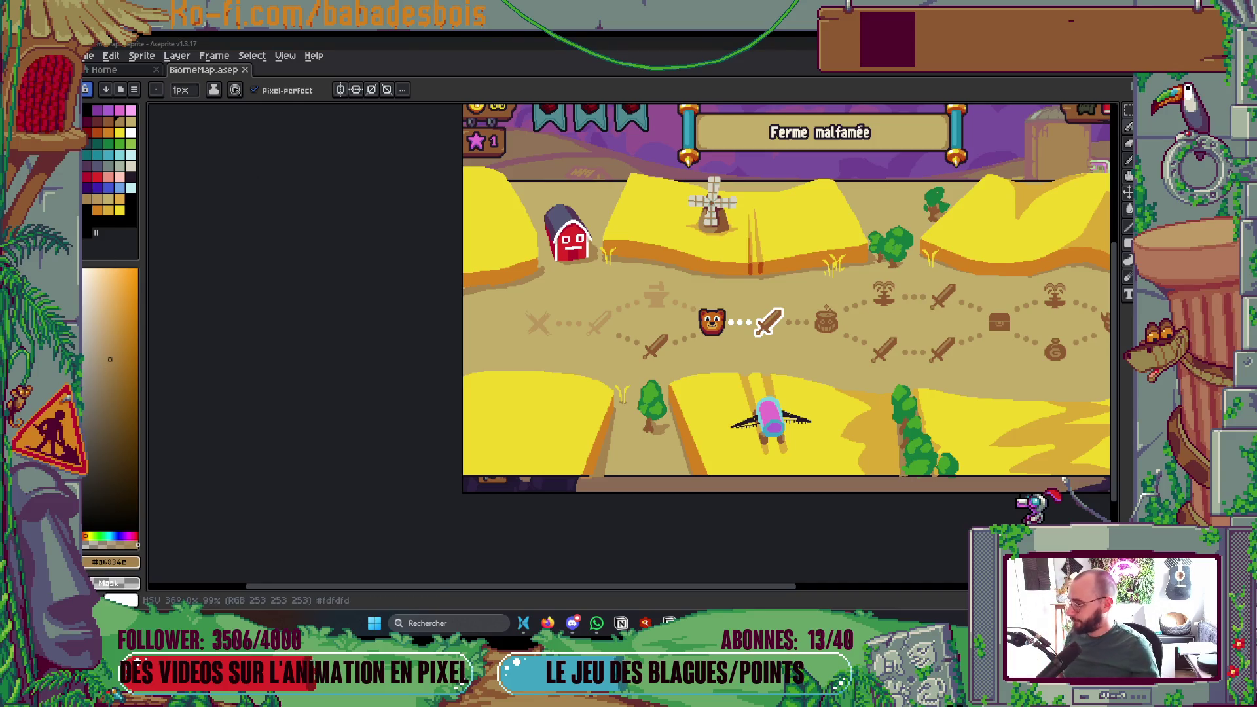
scroll(596, 272, "right", 4)
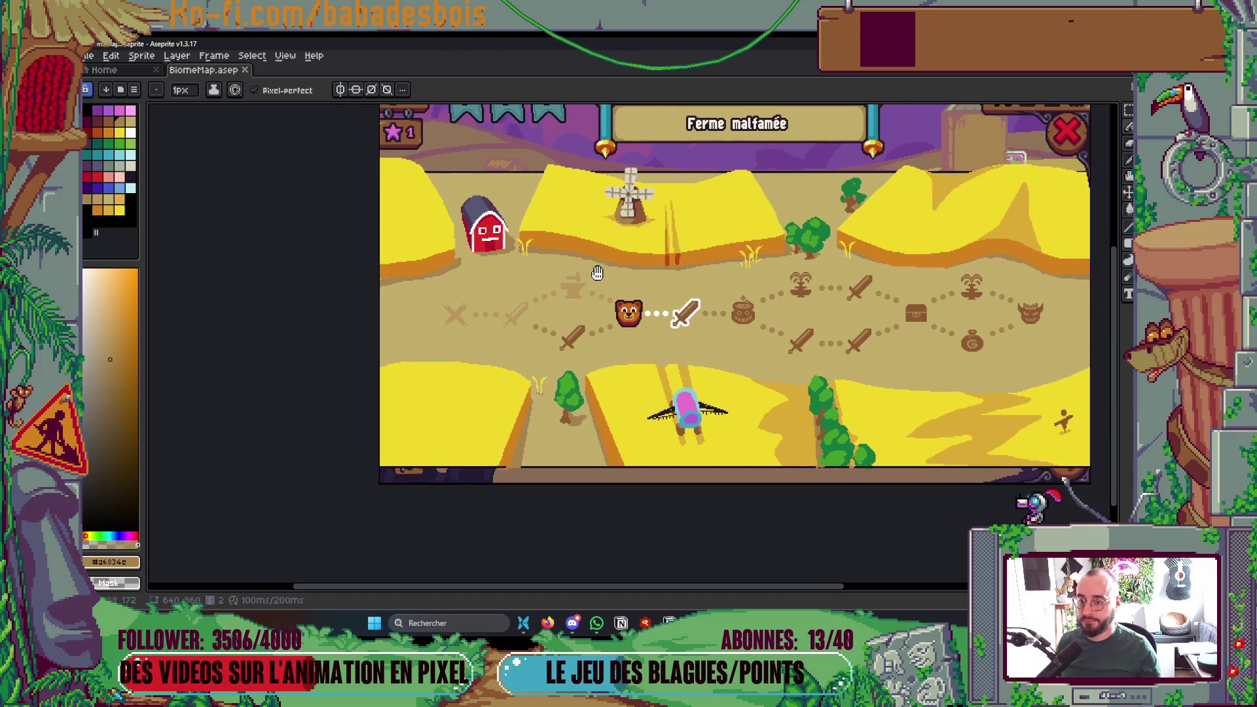
scroll(928, 354, "right", 1)
scroll(911, 347, "up", 1)
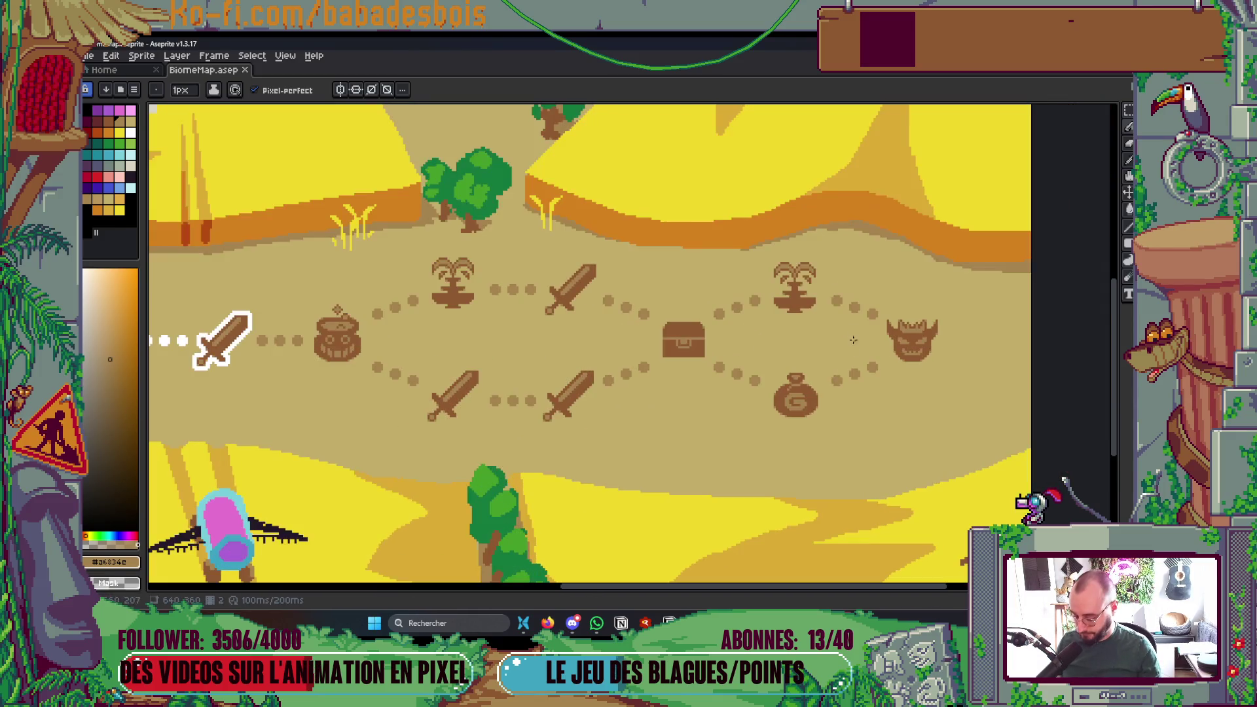
key("i")
key("b")
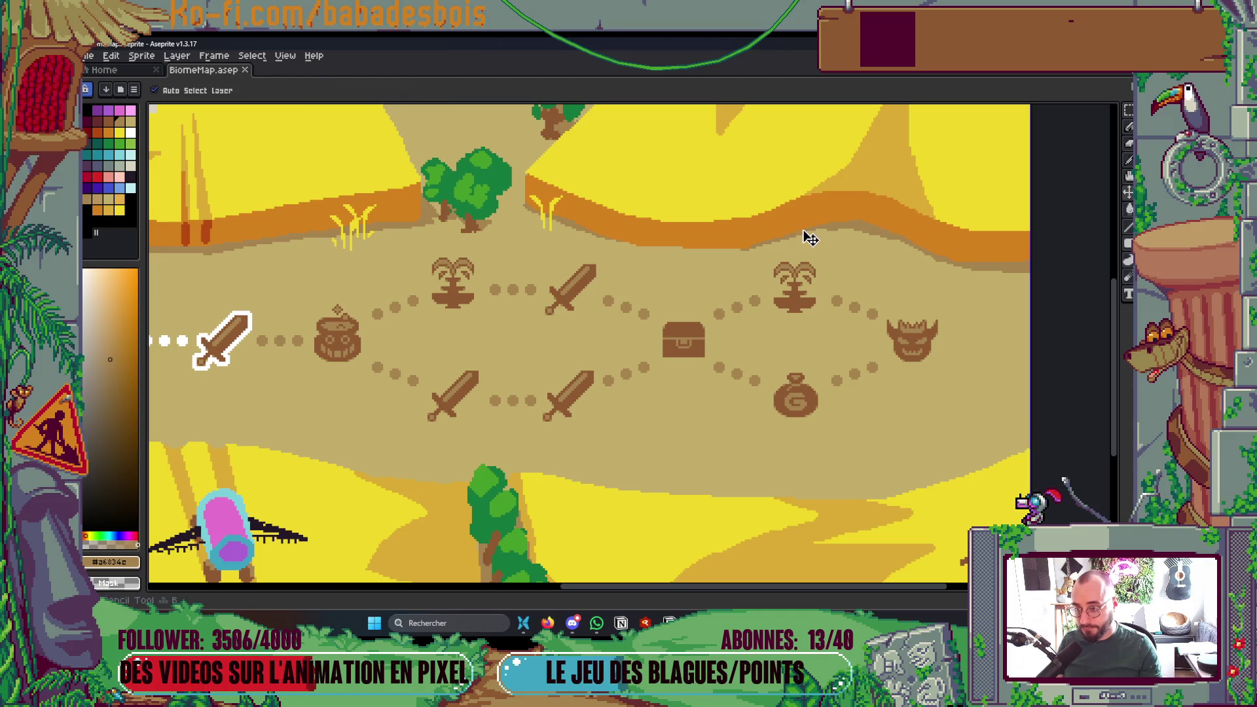
left_click_drag(611, 238, 708, 240)
- Darken the left cliff edge beside the barn and save the map file
scroll(599, 230, "down", 3)
scroll(563, 255, "up", 3)
scroll(537, 275, "down", 3)
scroll(509, 291, "up", 3)
scroll(509, 291, "down", 3)
scroll(498, 302, "up", 4)
mouse_move(491, 307)
left_mouse_down()
mouse_move(507, 370)
mouse_move(488, 338)
mouse_move(486, 351)
left_mouse_up()
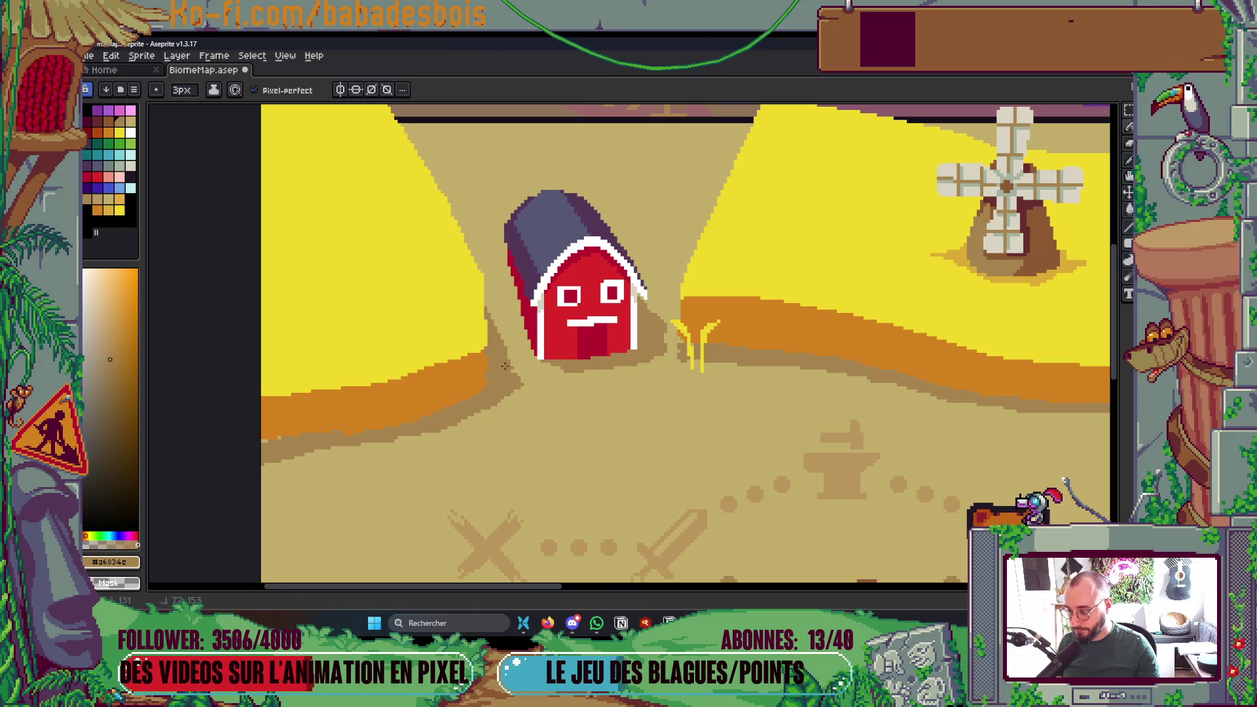
scroll(505, 365, "down", 3)
scroll(476, 300, "up", 4)
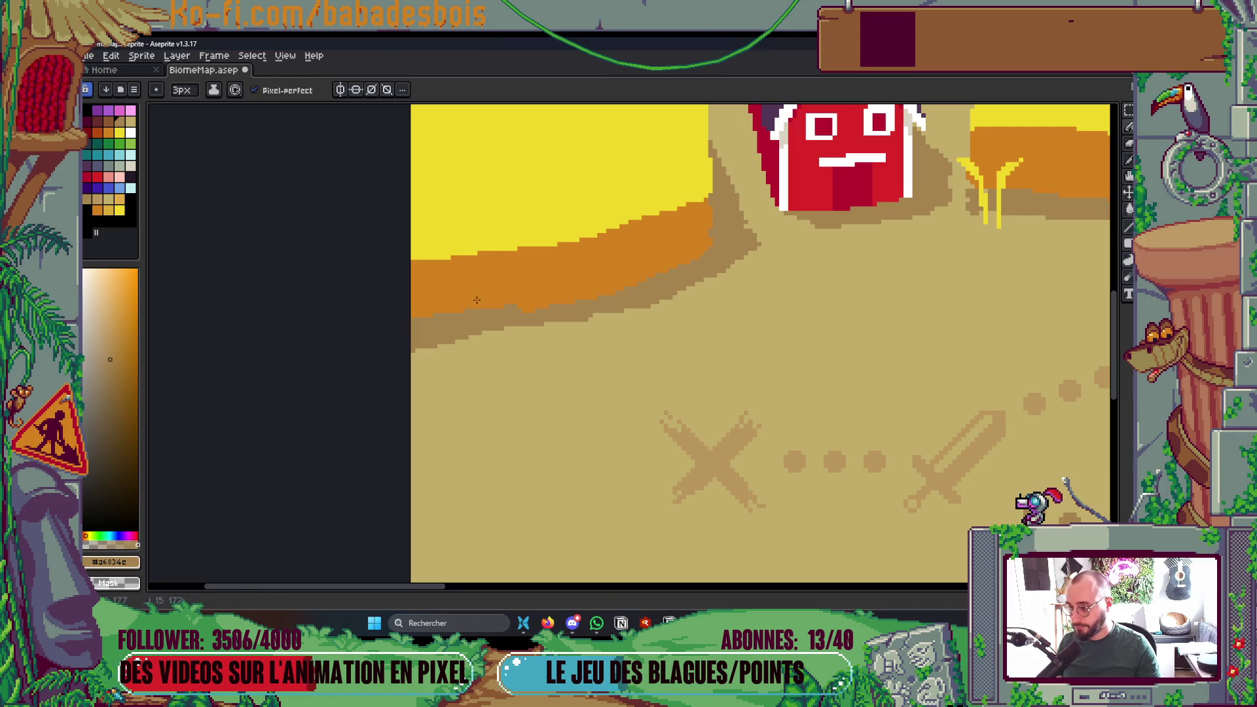
key("ctrl+s")
scroll(477, 300, "down", 4)
scroll(751, 400, "up", 1)
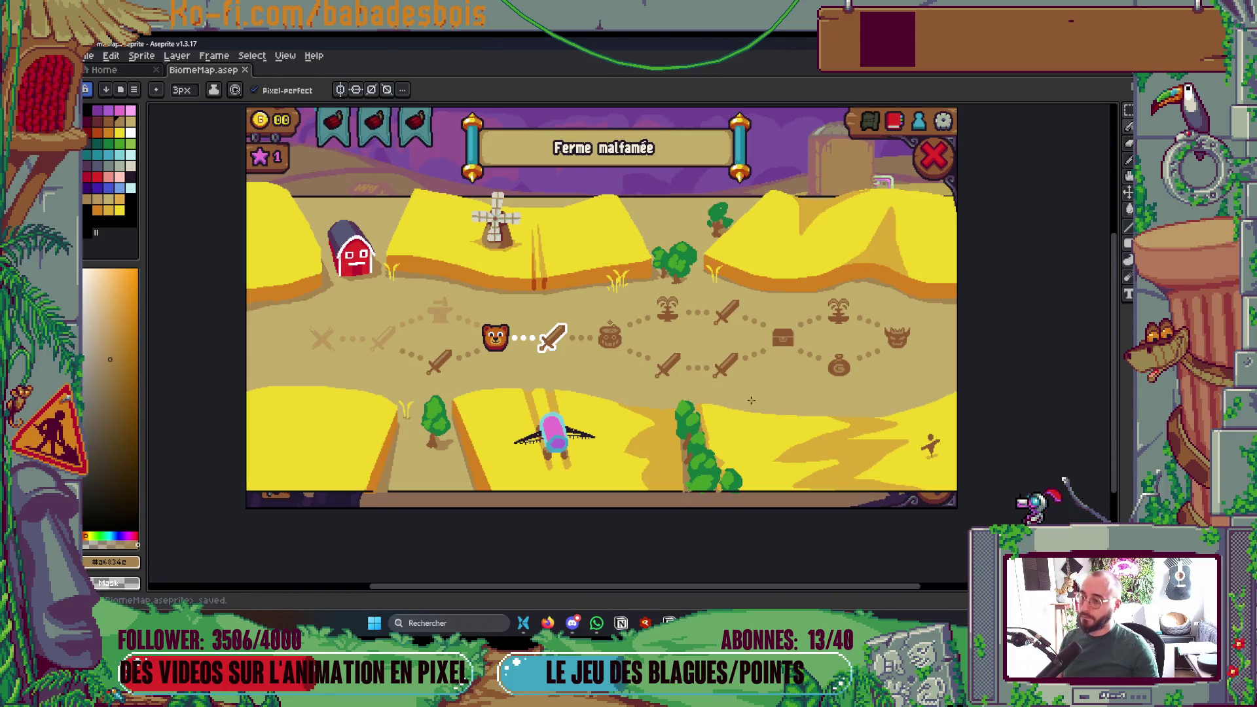
- Pick the light ochre and draw two vertical wheat strokes on the orange slope
scroll(538, 254, "up", 3)
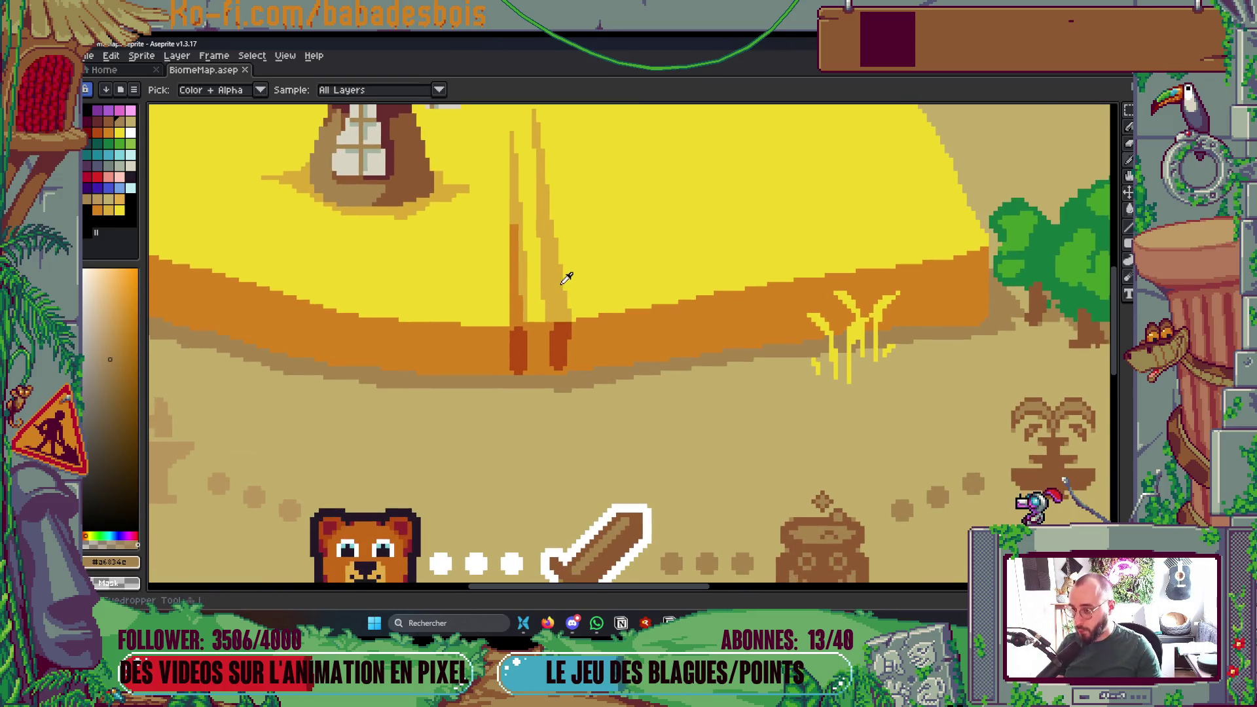
left_click(567, 272, "alt")
key("b")
scroll(622, 347, "up", 1)
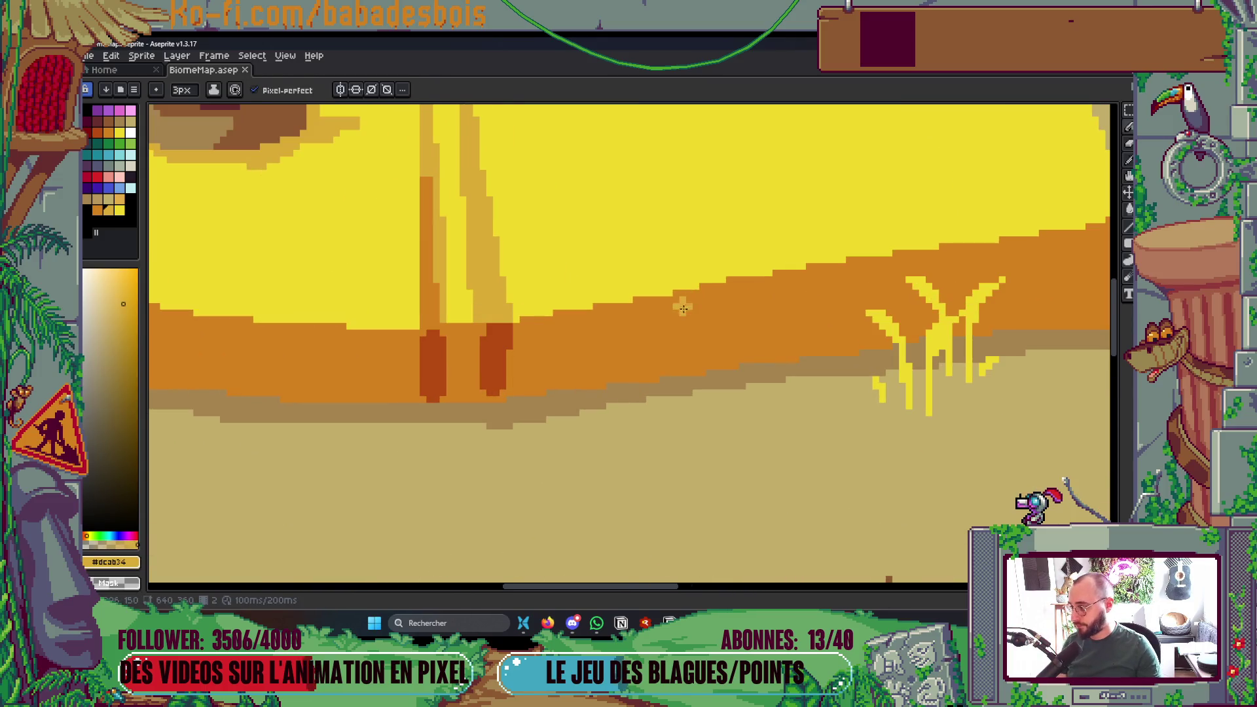
scroll(682, 301, "up", 1)
left_click_drag(675, 400, 674, 275)
left_click_drag(710, 350, 710, 270)
- Draw a bent-tip wheat stalk and a second stalk further left, reverting a stray pixel to orange
left_click_drag(605, 387, 703, 387)
scroll(701, 354, "left", 5)
left_click_drag(696, 323, 795, 373)
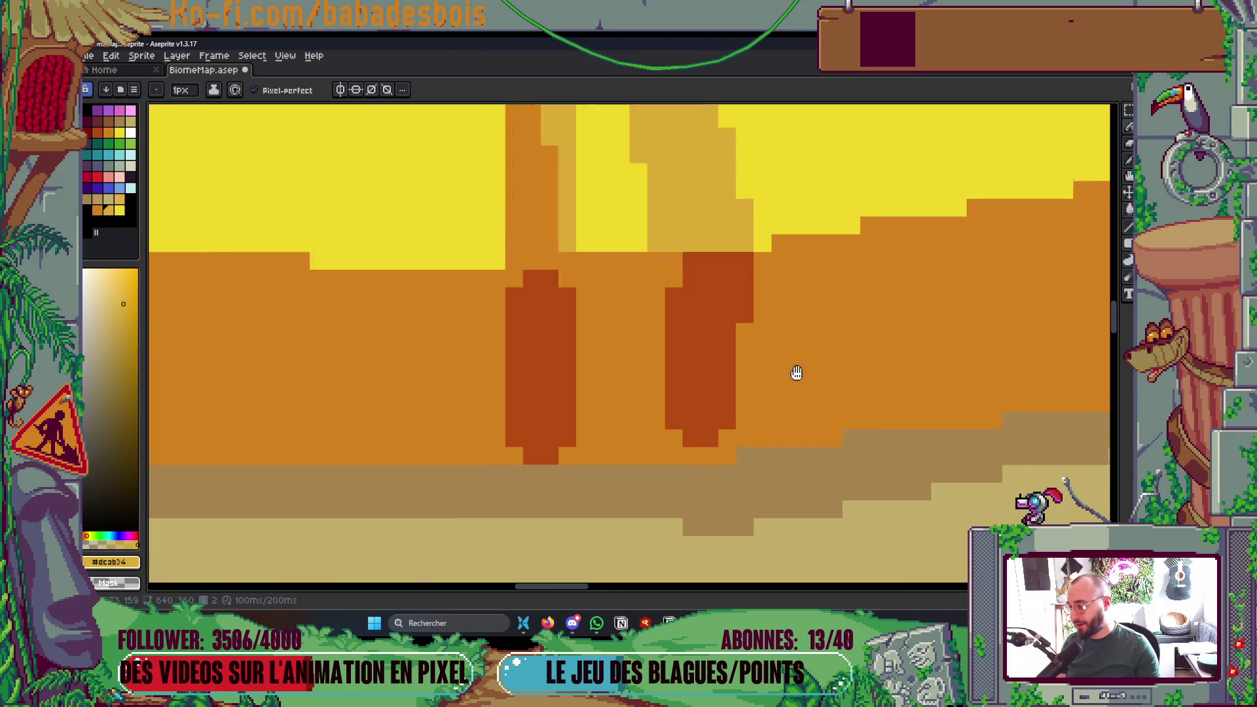
scroll(589, 328, "left", 5)
mouse_move(332, 367)
left_mouse_down()
mouse_move(332, 296)
mouse_move(351, 269)
left_mouse_up()
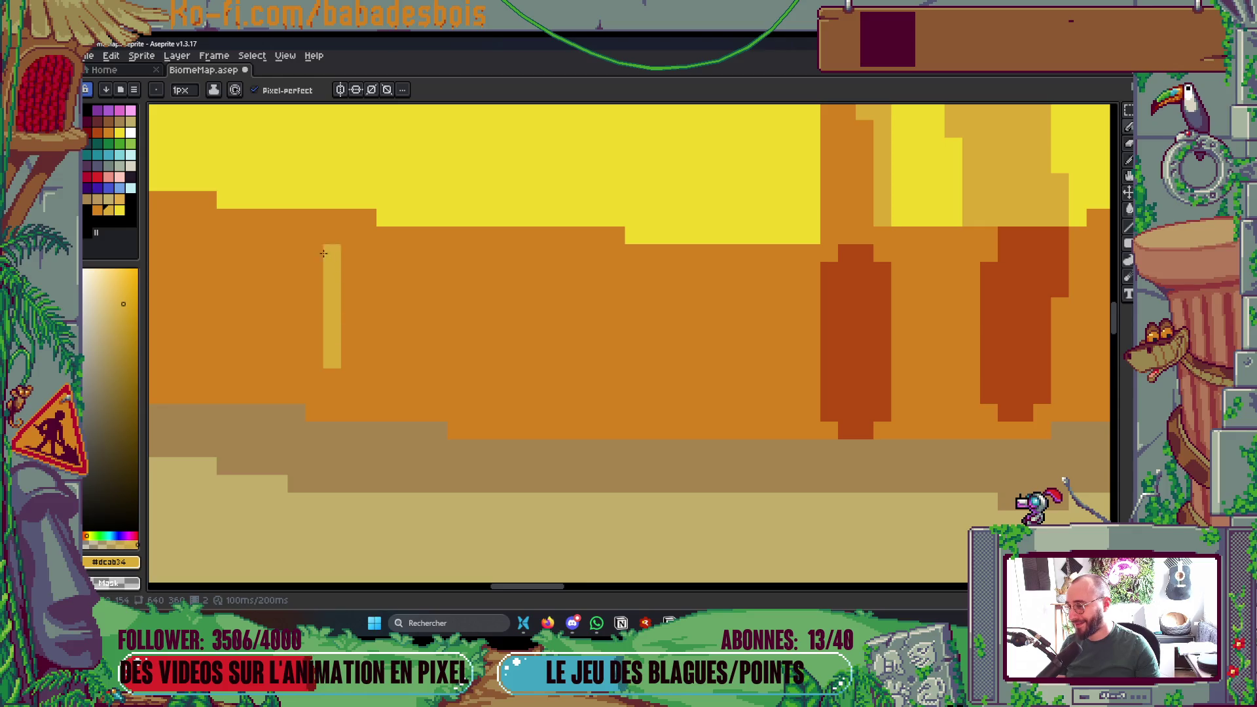
left_click_drag(296, 234, 314, 248)
left_click(331, 253)
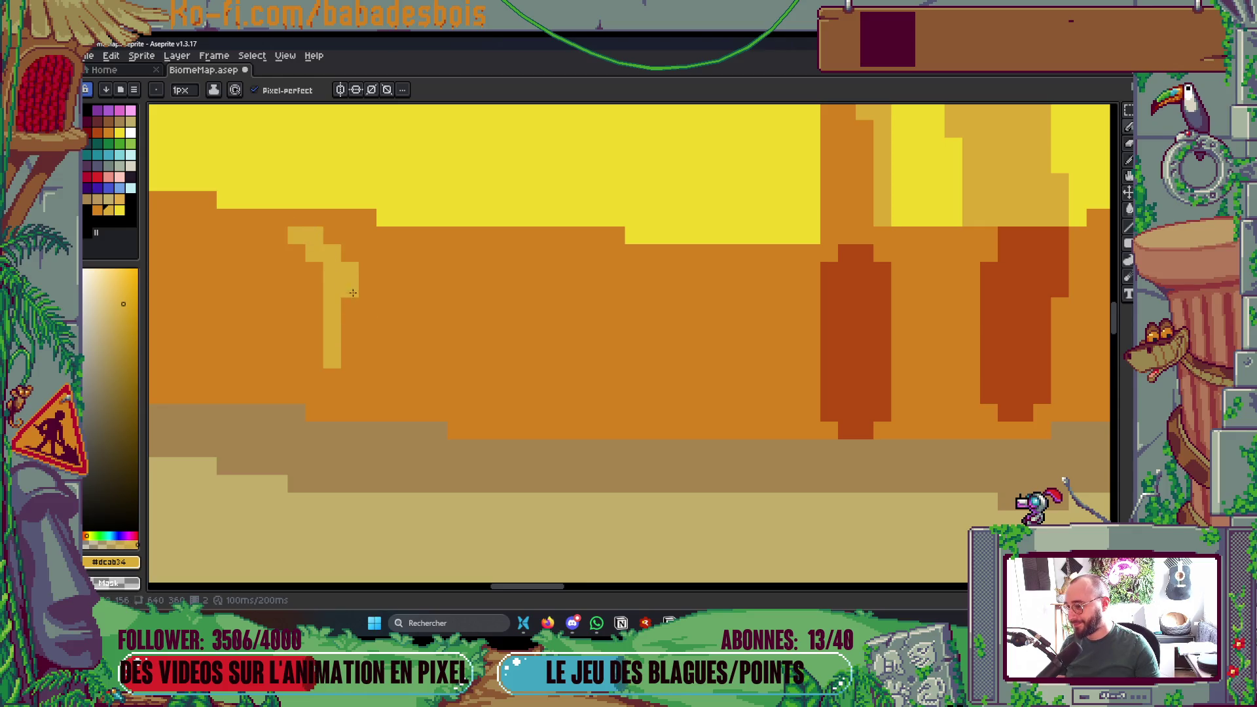
left_click_drag(367, 324, 378, 266)
right_click(378, 266)
scroll(459, 327, "left", 5)
scroll(458, 327, "up", 2)
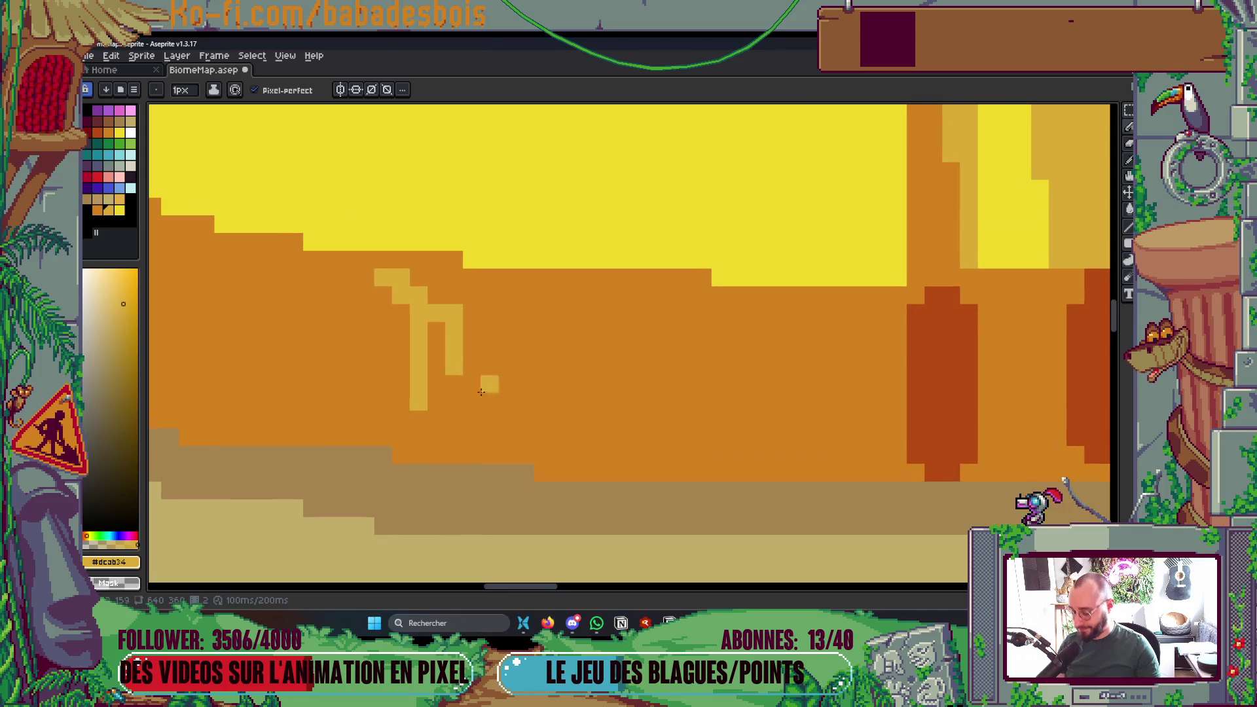
- Paint a light #dcab74 wheat tuft with extra pixels, undoing a stray stroke
left_click(439, 319, "alt")
scroll(439, 319, "down", 5)
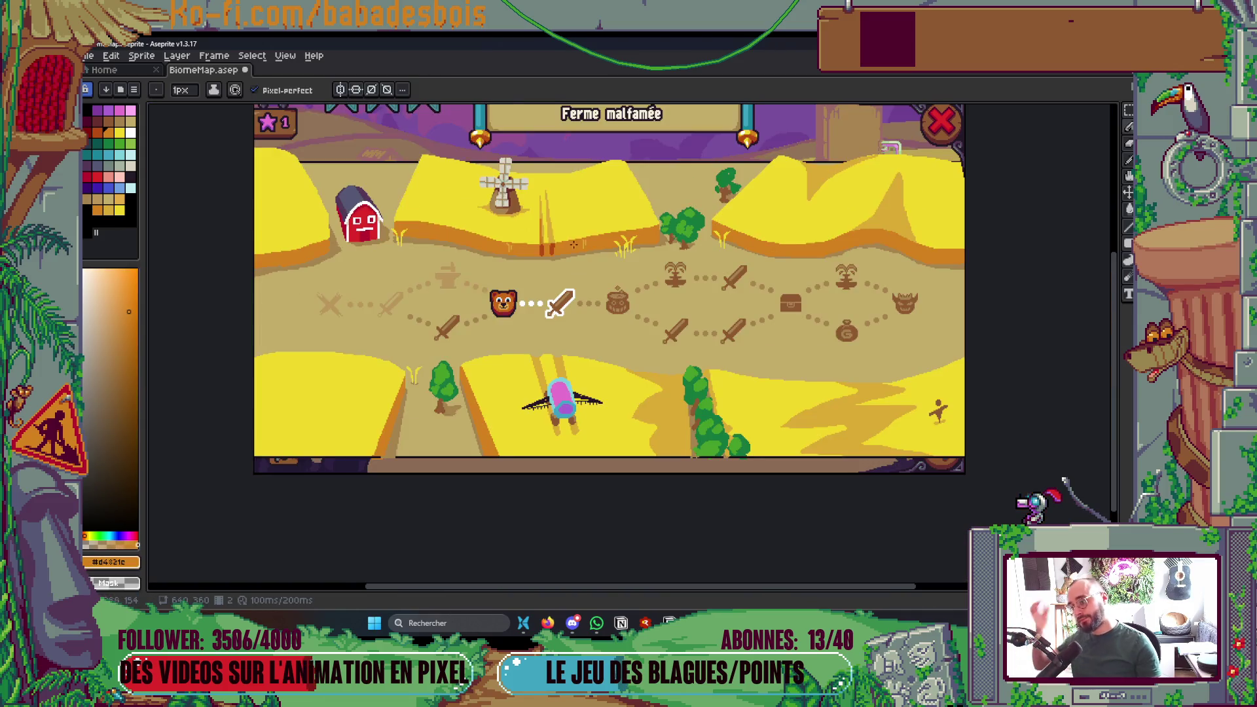
scroll(758, 189, "up", 5)
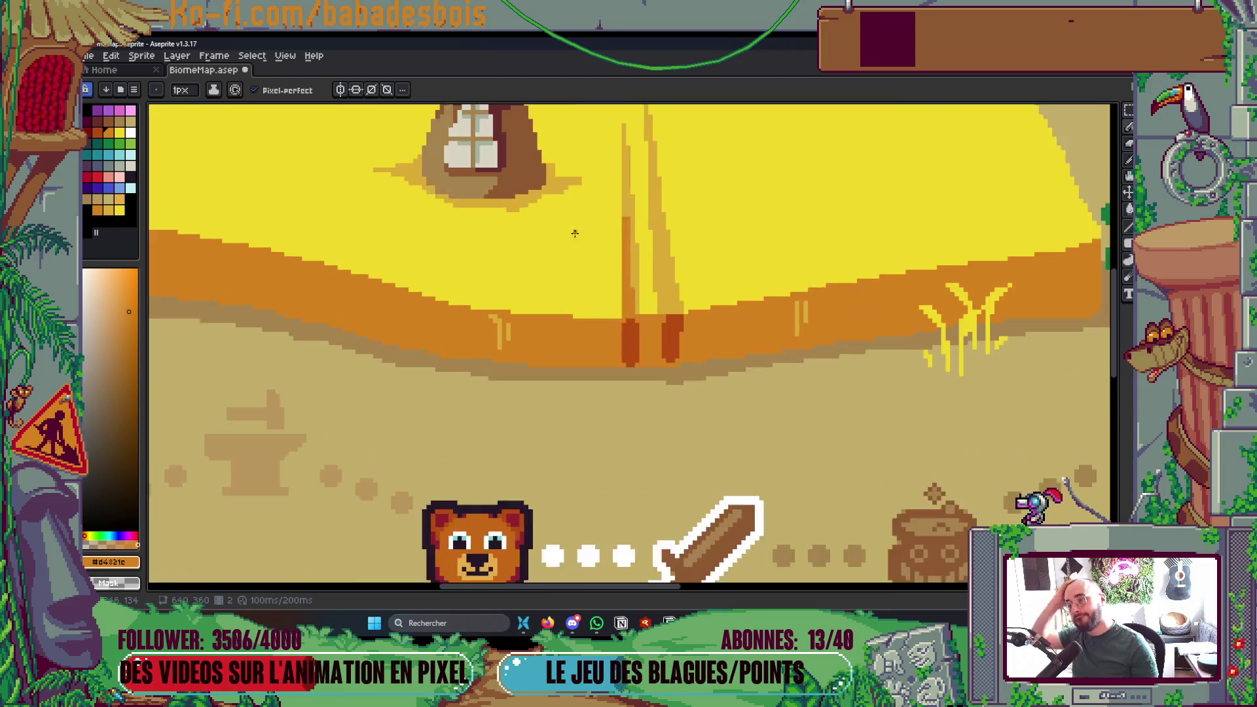
left_click(592, 265, "alt")
mouse_move(603, 268)
left_mouse_down()
mouse_move(619, 223)
mouse_move(602, 237)
mouse_move(605, 216)
left_mouse_up()
left_click(603, 220)
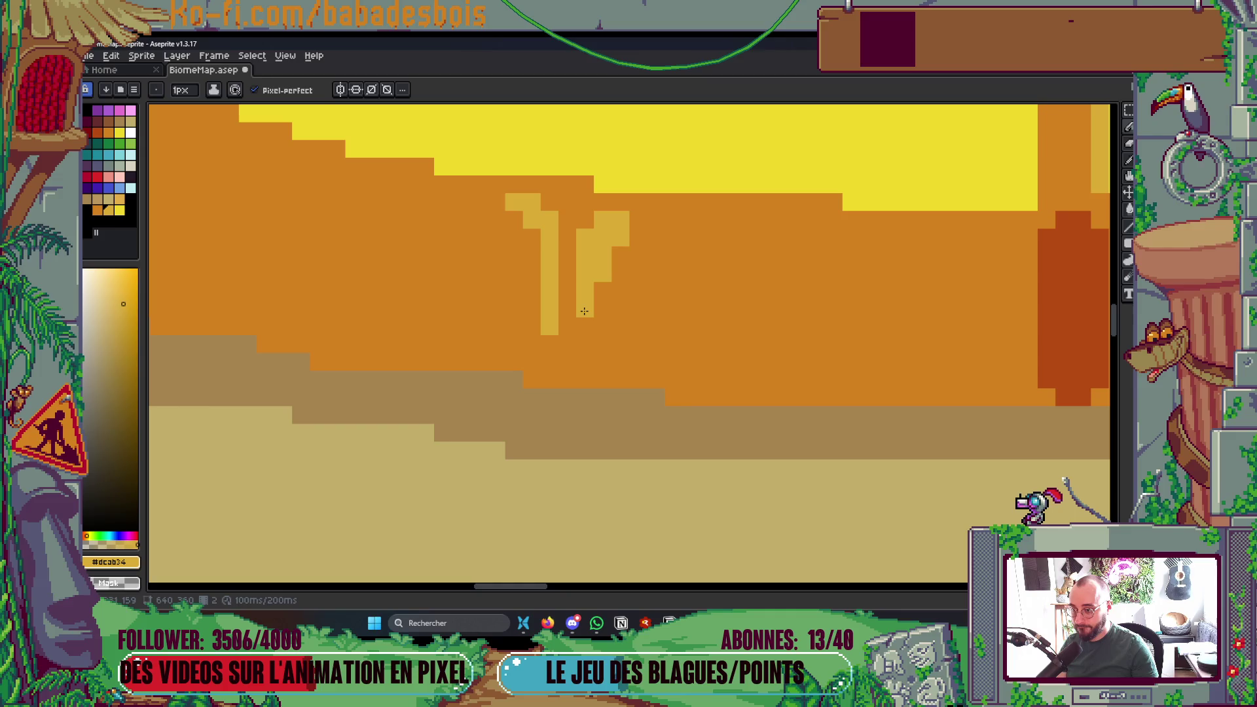
left_click(495, 324)
left_click_drag(495, 324, 496, 281)
left_click_drag(423, 326, 795, 403)
key("ctrl+z")
- Draw three more light wheat columns along the slope
left_click_drag(885, 330, 885, 386)
mouse_move(616, 332)
left_mouse_down()
mouse_move(275, 253)
mouse_move(488, 366)
mouse_move(488, 292)
left_mouse_up()
mouse_move(524, 385)
left_mouse_down()
mouse_move(524, 256)
mouse_move(469, 262)
mouse_move(433, 220)
left_mouse_up()
scroll(485, 206, "down", 2)
scroll(485, 205, "down", 5)
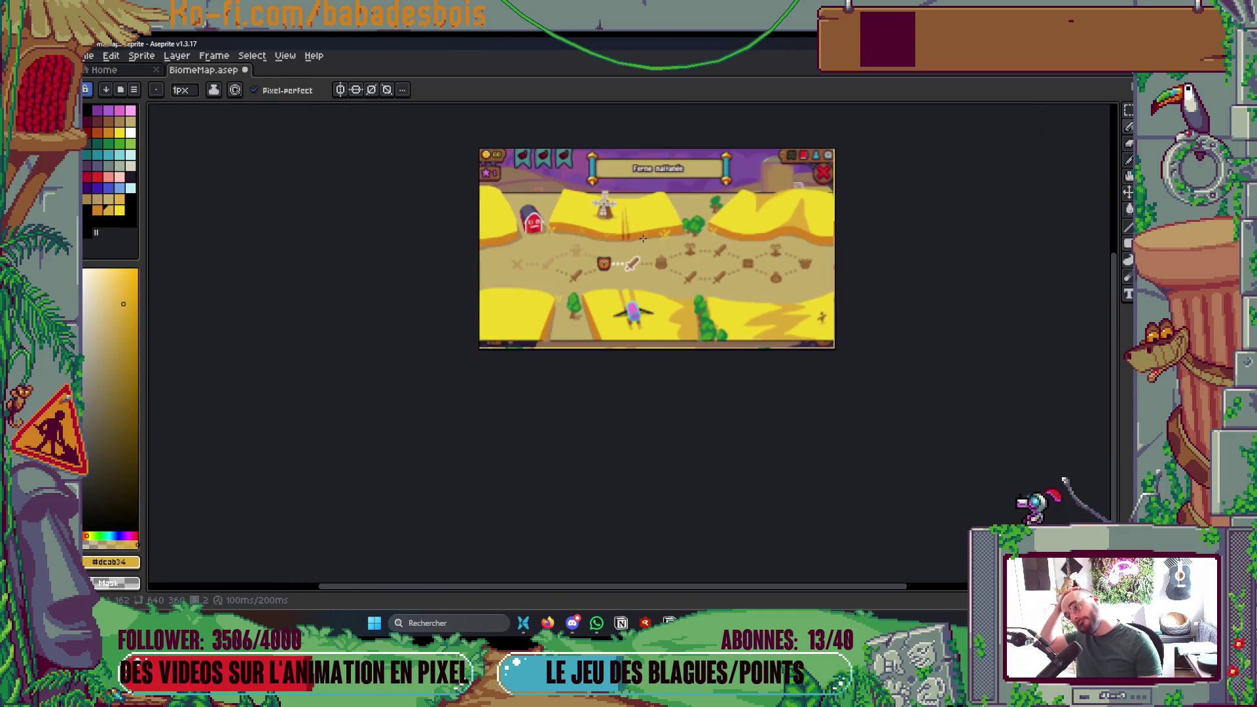
- Trim the lower field's orange edge with sampled yellow using a 2px pencil, then save
scroll(882, 361, "up", 1)
mouse_move(882, 360)
left_mouse_down()
mouse_move(770, 406)
mouse_move(804, 489)
left_mouse_up()
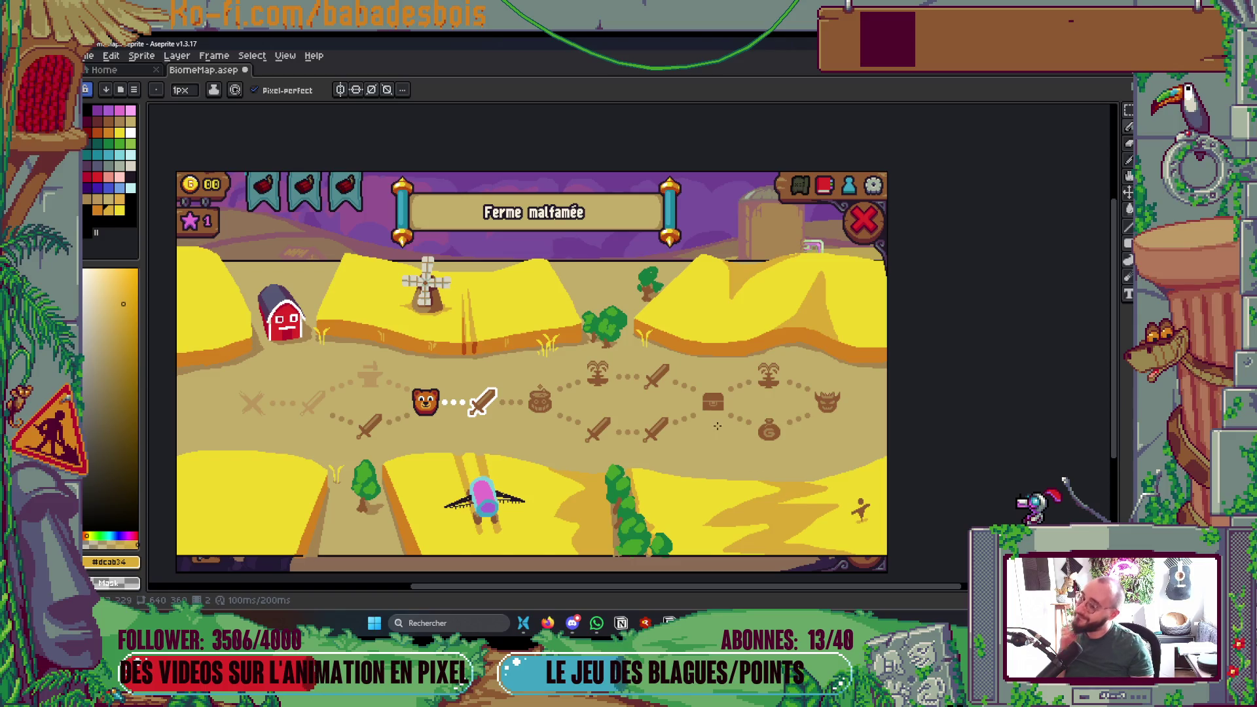
left_click_drag(444, 517, 527, 434)
scroll(522, 437, "up", 3)
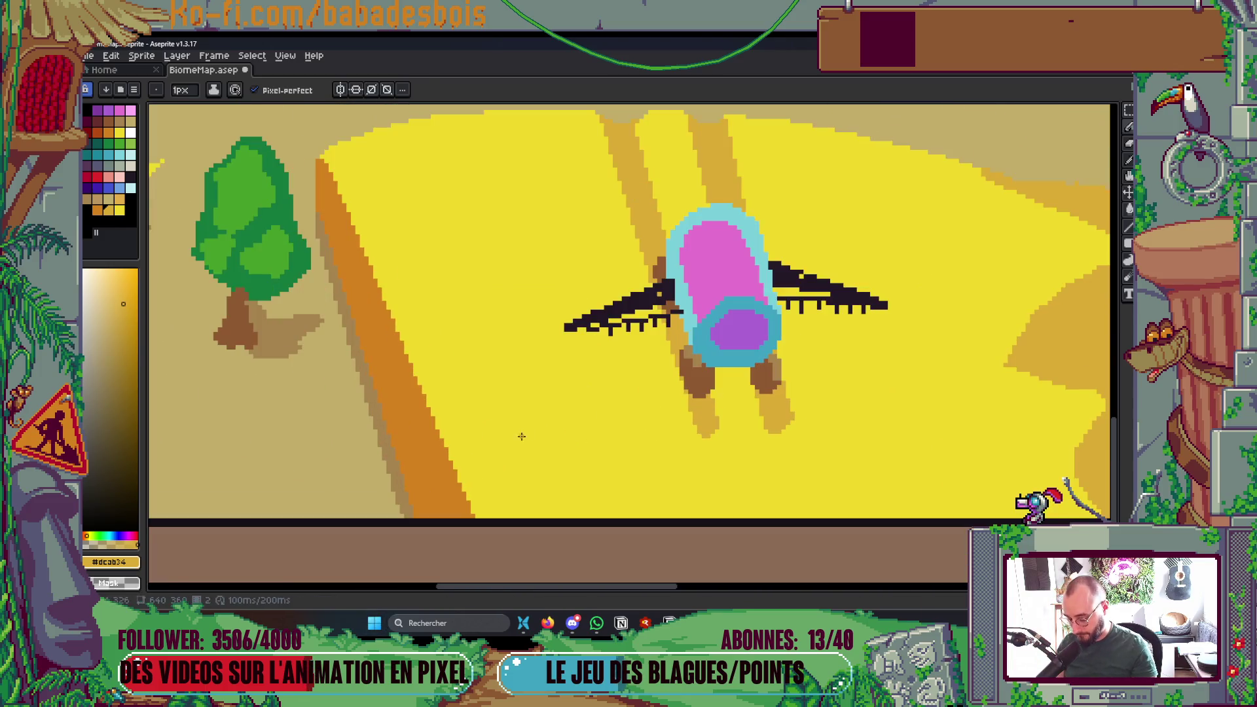
key("i")
left_click(522, 436)
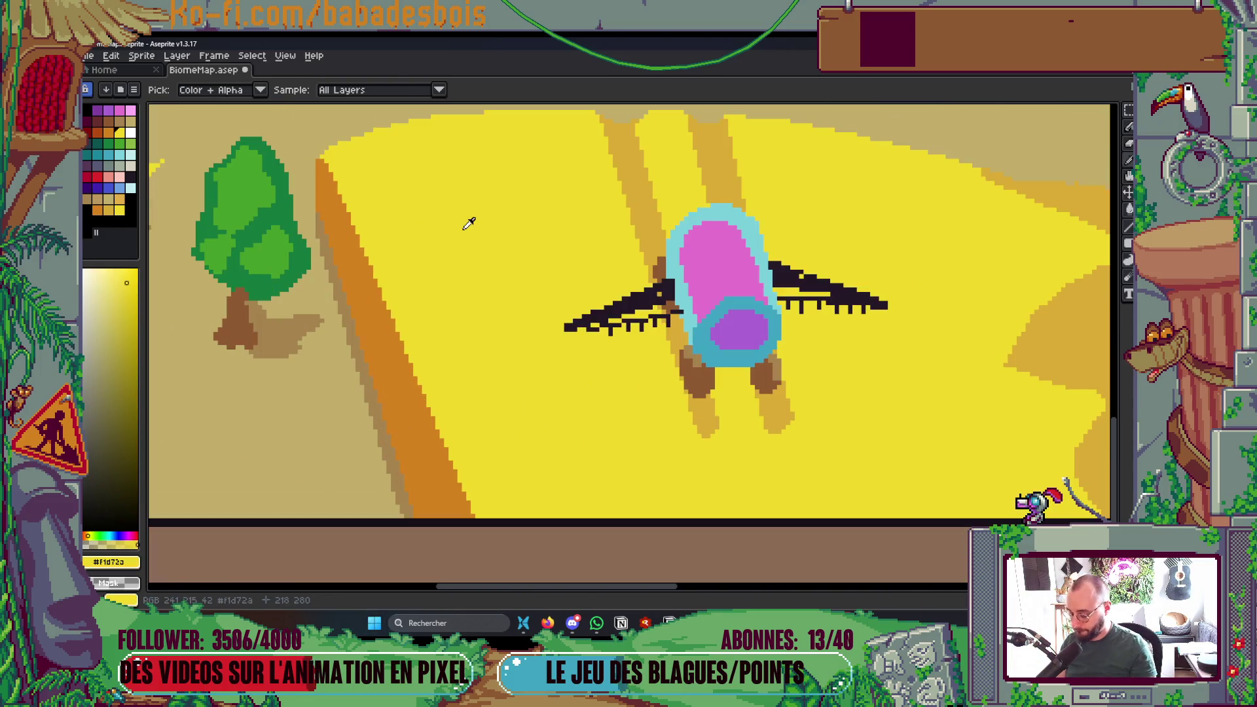
key("v")
key("b")
left_click_drag(470, 518, 334, 166)
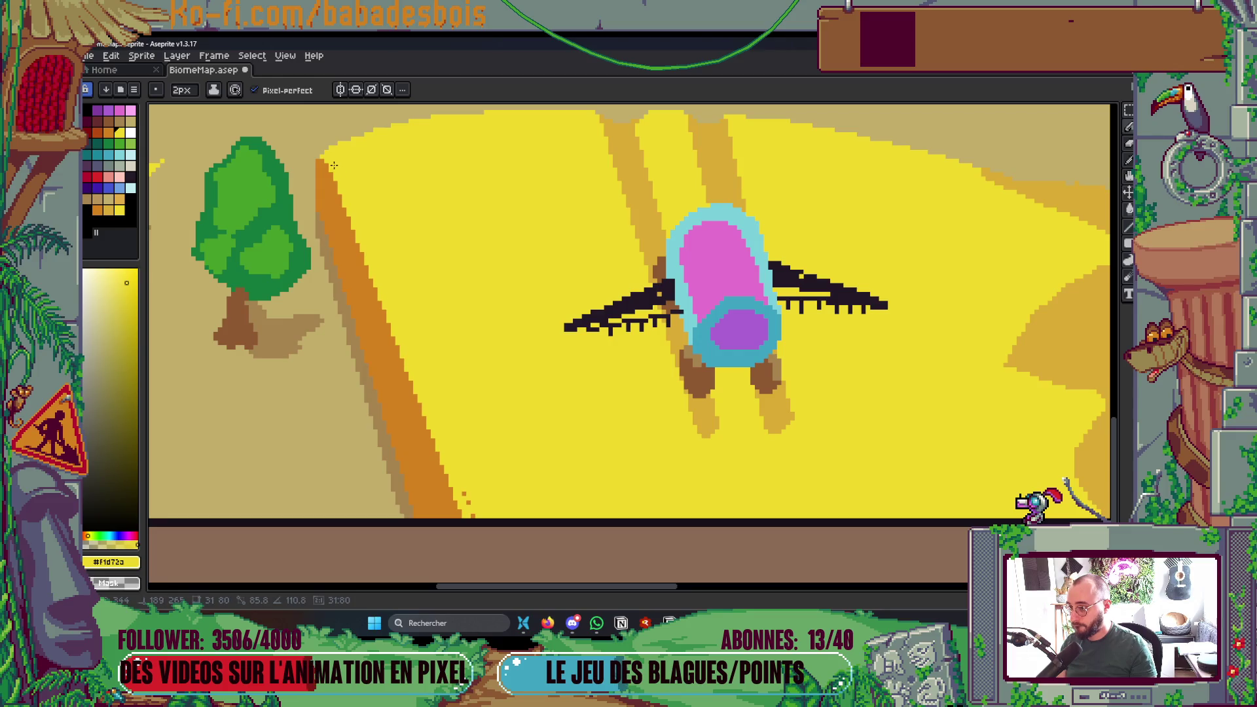
scroll(515, 427, "down", 1)
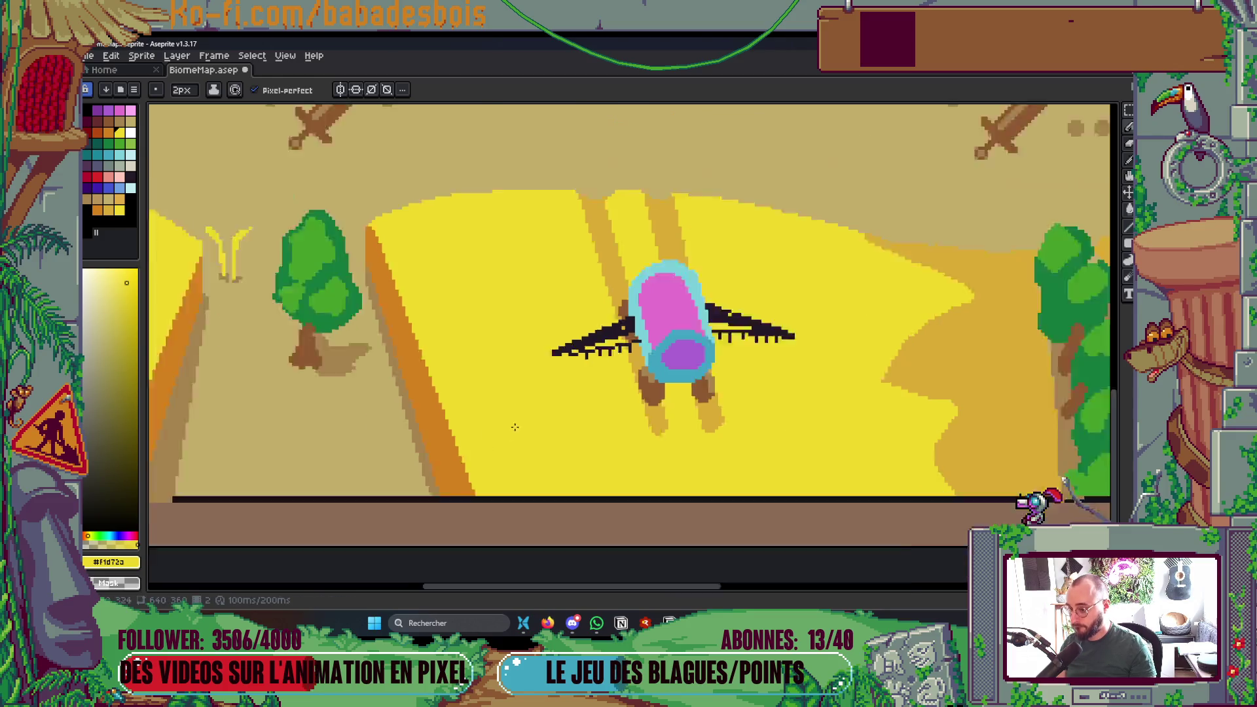
scroll(515, 427, "down", 3)
key("ctrl+s")
- Sample the orange and darken the left furrow's edge with a line and a block
mouse_move(671, 485)
left_mouse_down()
mouse_move(819, 541)
mouse_move(720, 436)
left_mouse_up()
scroll(569, 351, "up", 2)
scroll(545, 262, "up", 1)
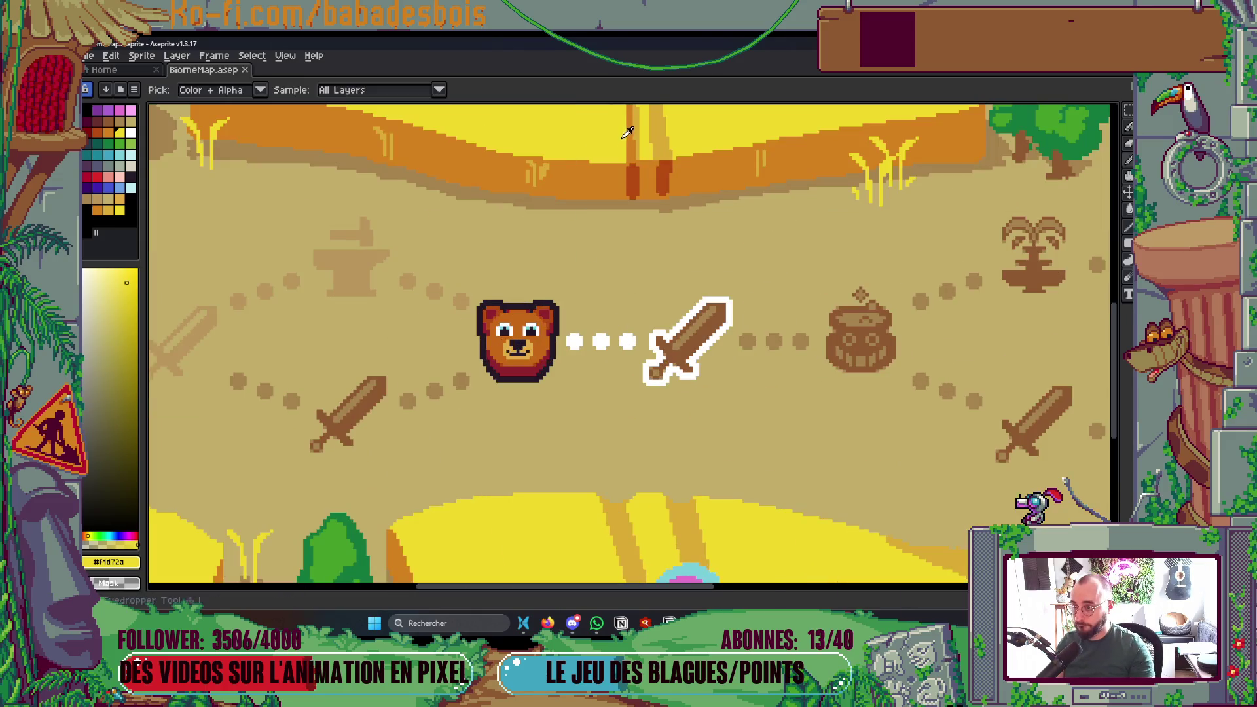
left_click(592, 262, "alt")
scroll(536, 287, "up", 2)
scroll(536, 286, "up", 1)
mouse_move(520, 311)
left_mouse_down()
mouse_move(467, 119)
mouse_move(524, 298)
left_mouse_up()
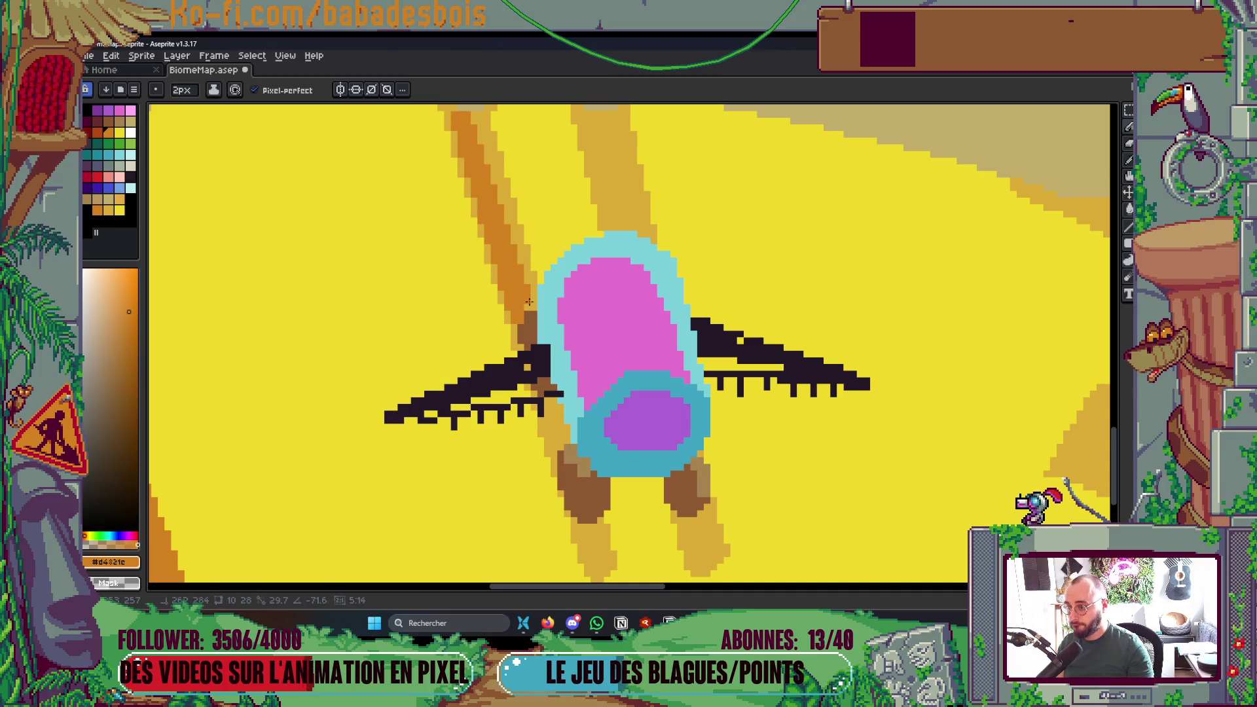
left_click(488, 252)
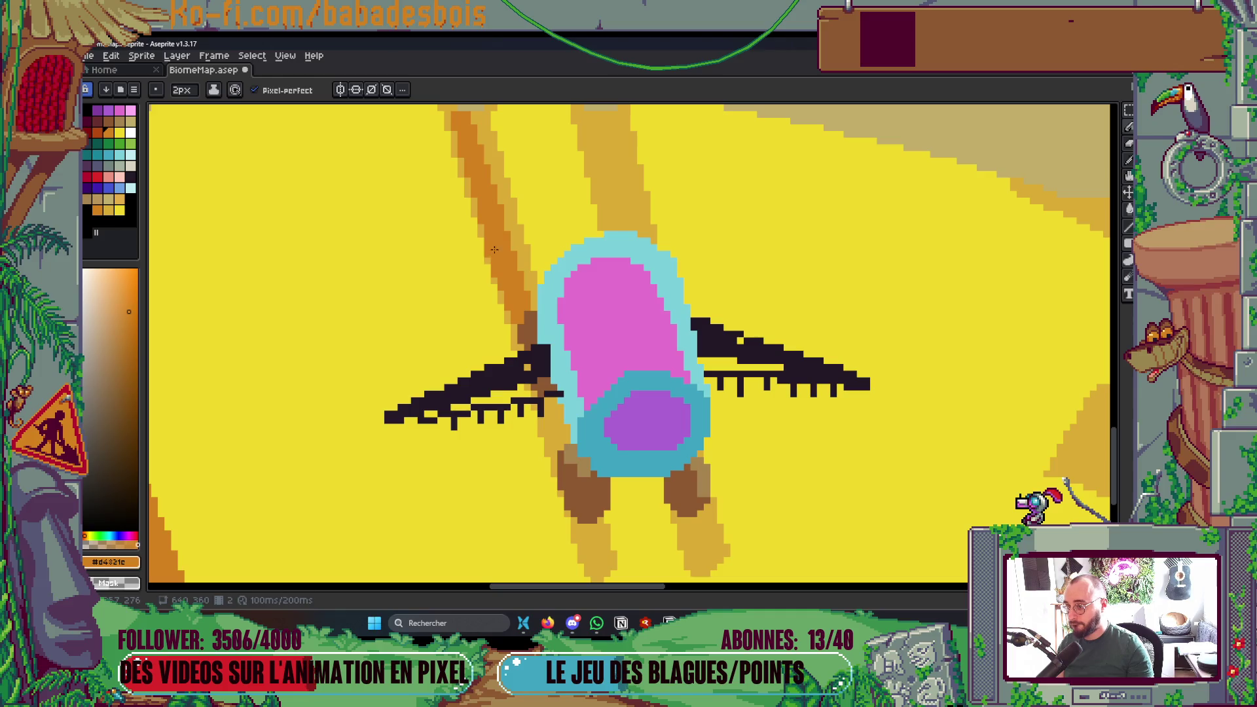
- Darken the middle furrow's edges with dark-orange blocks and lines, then save BiomeMap.aseprite
scroll(495, 250, "down", 4)
scroll(537, 329, "up", 4)
left_click(536, 327)
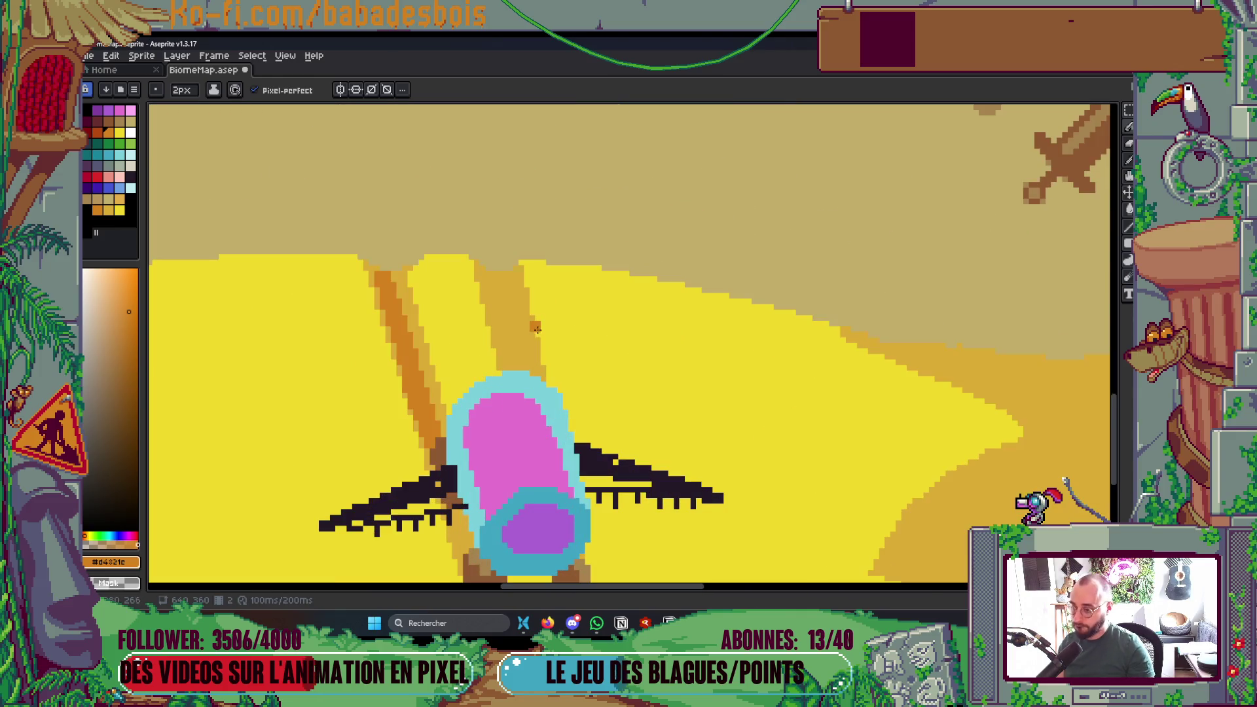
left_click(508, 359)
left_click_drag(488, 269, 509, 365)
left_click_drag(508, 280, 516, 371)
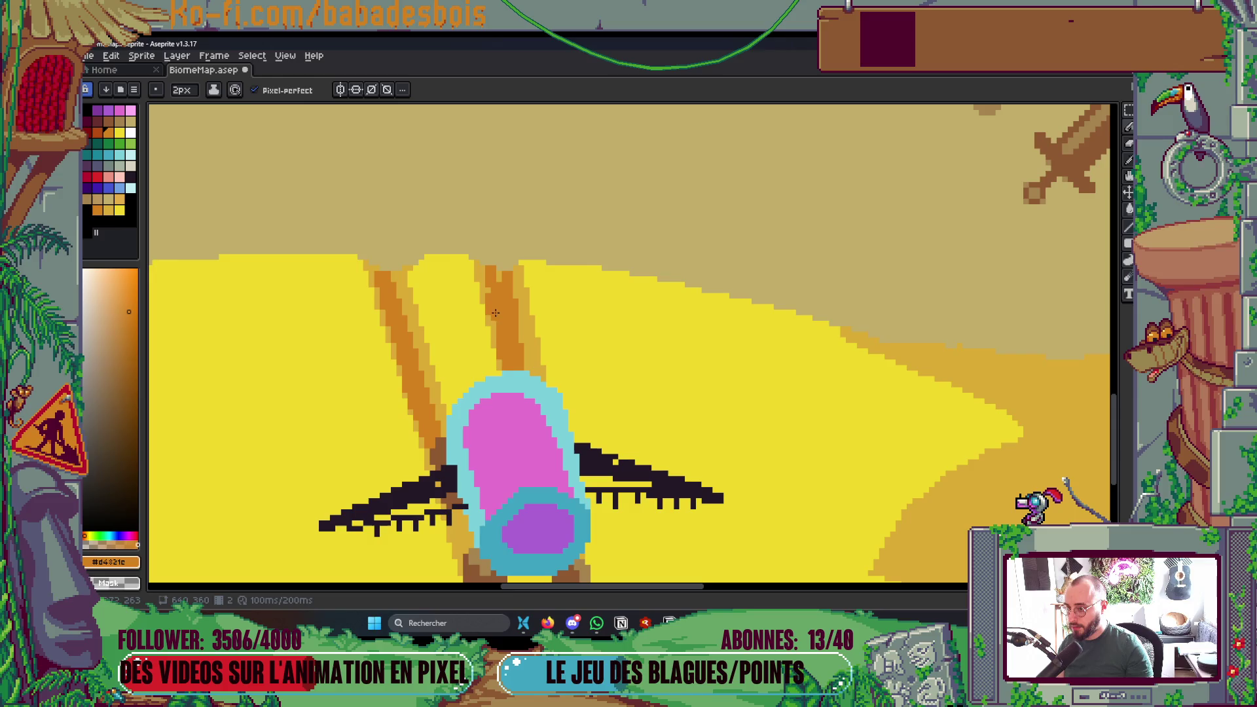
scroll(574, 354, "down", 5)
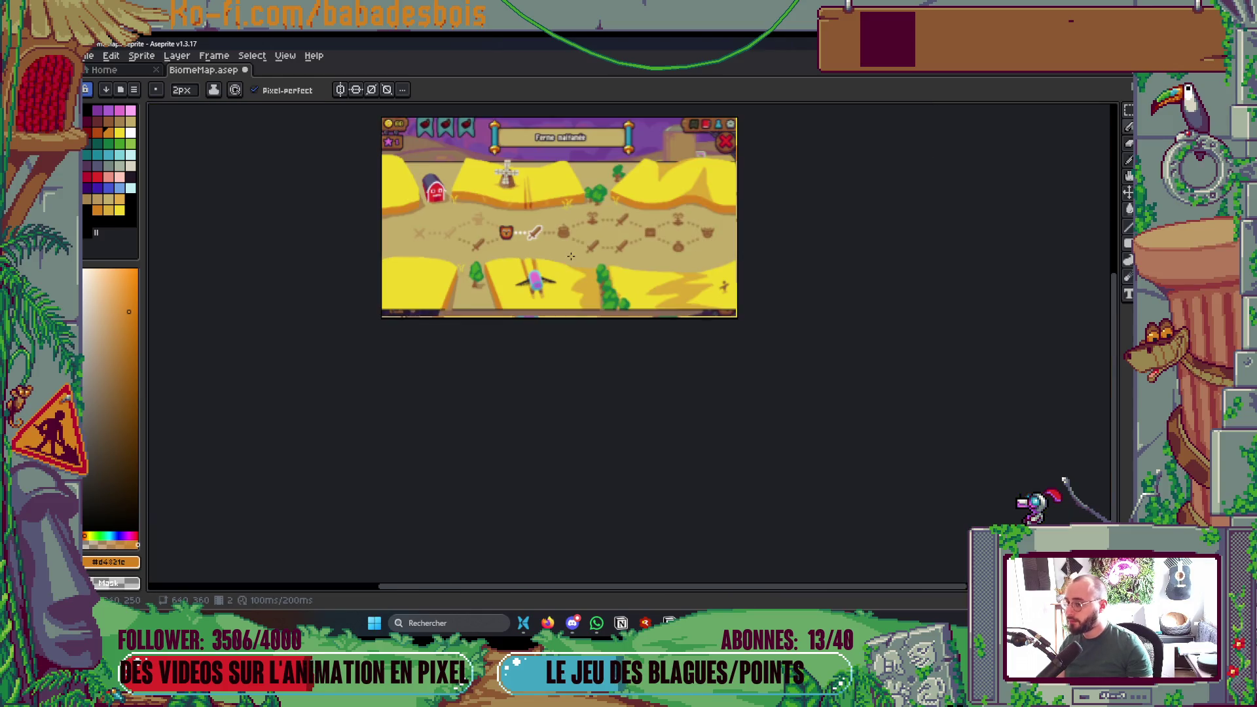
scroll(574, 354, "up", 2)
key("ctrl+s")
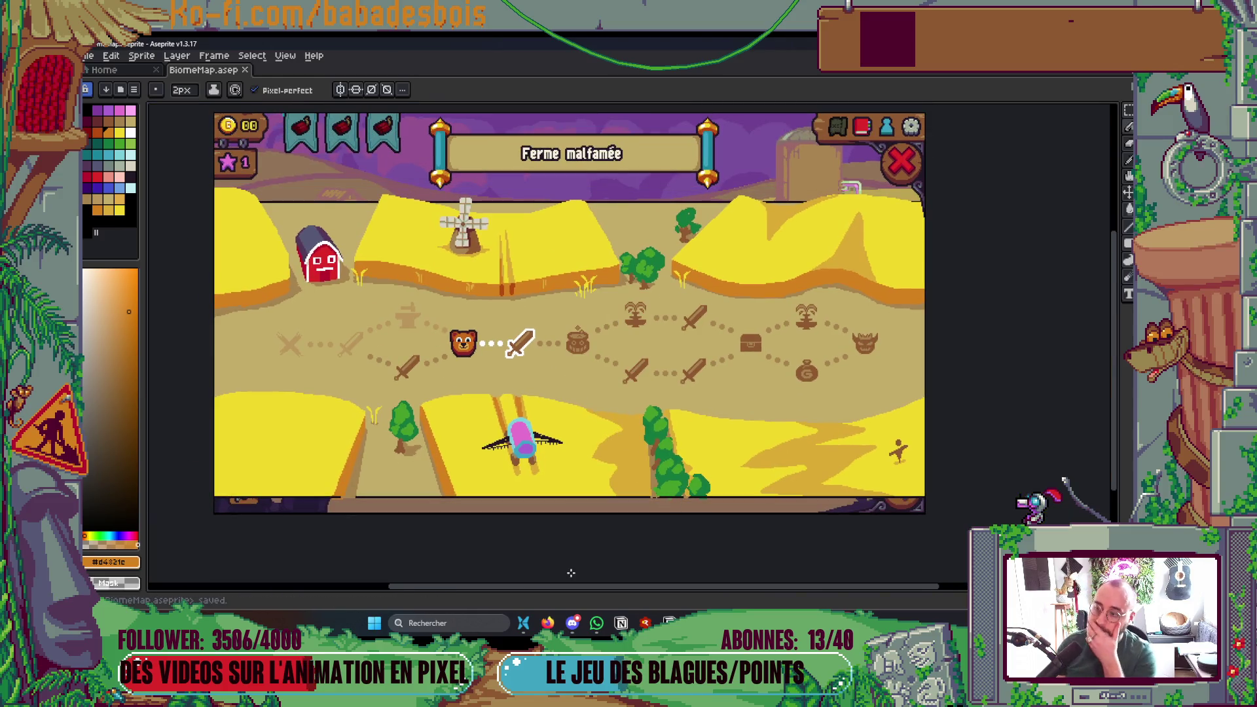
- Sample the light-brown path colour from the canvas
left_click_drag(658, 542, 744, 527)
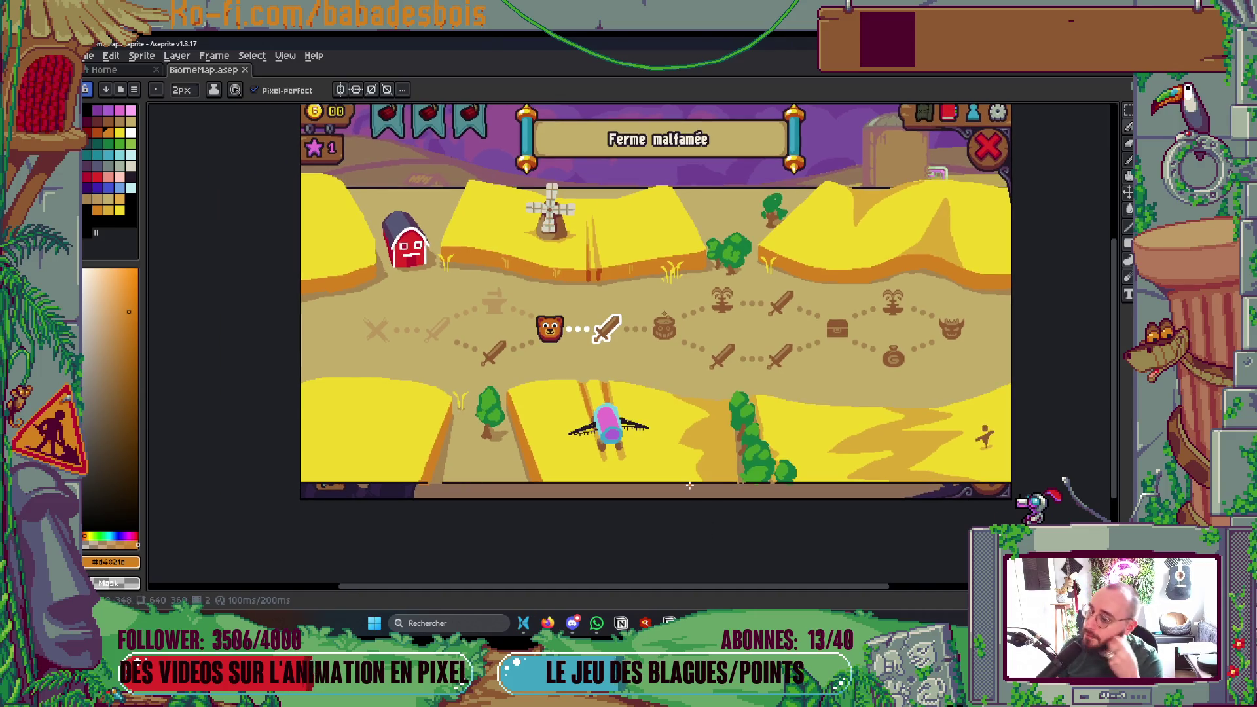
key("i")
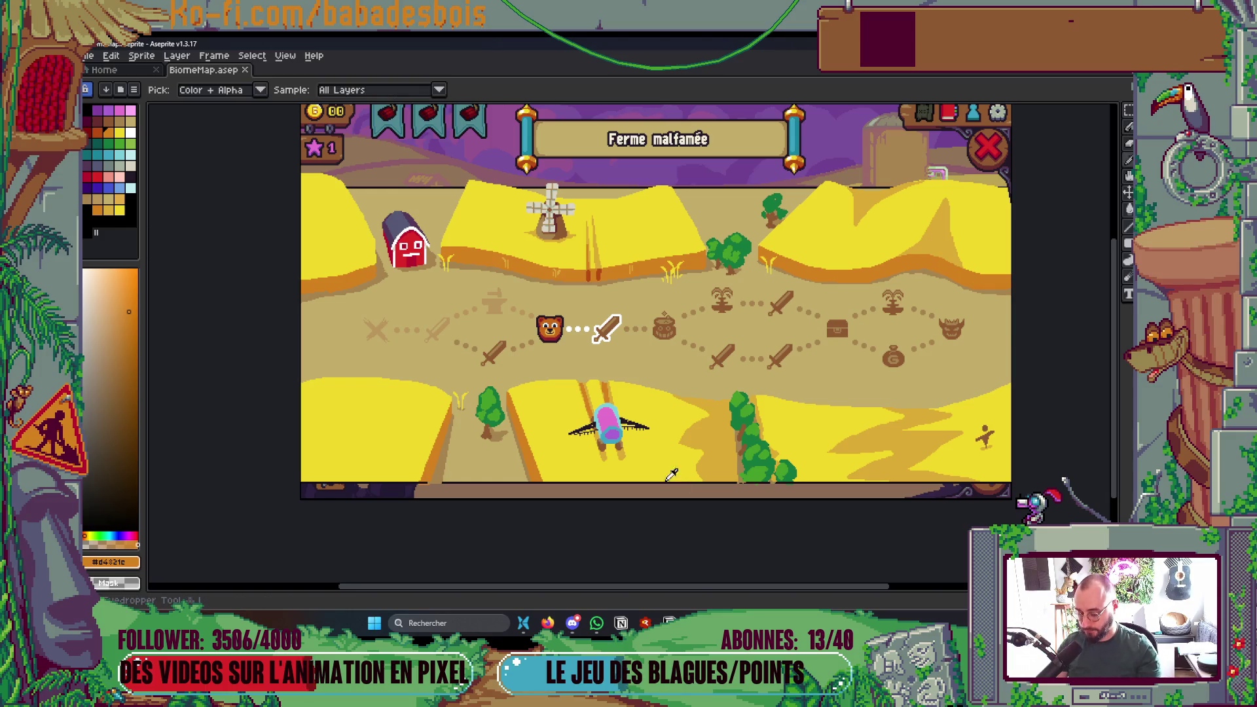
scroll(481, 367, "up", 3)
left_click(422, 202)
scroll(511, 180, "down", 3)
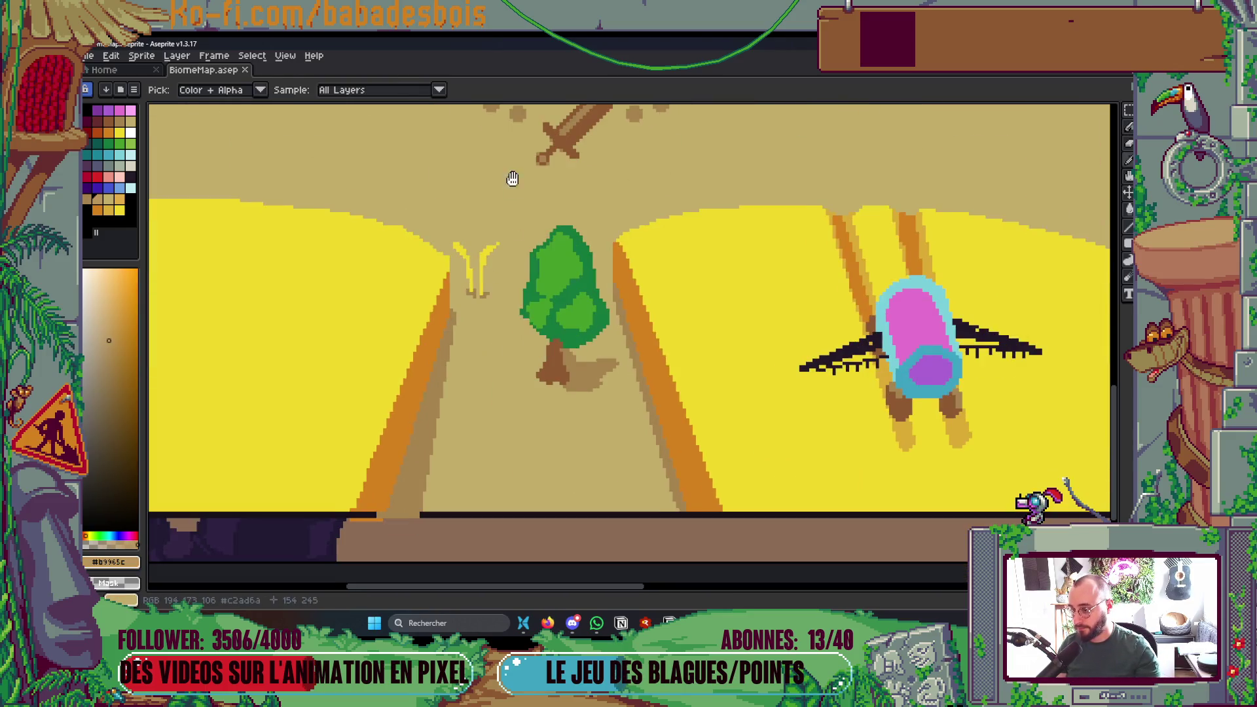
- Paint a light-brown patch on the path below the tree with a 5px pencil
key("b")
key("plus")
key("plus")
key("plus")
mouse_move(560, 481)
left_mouse_down()
mouse_move(586, 451)
mouse_move(576, 457)
left_mouse_up()
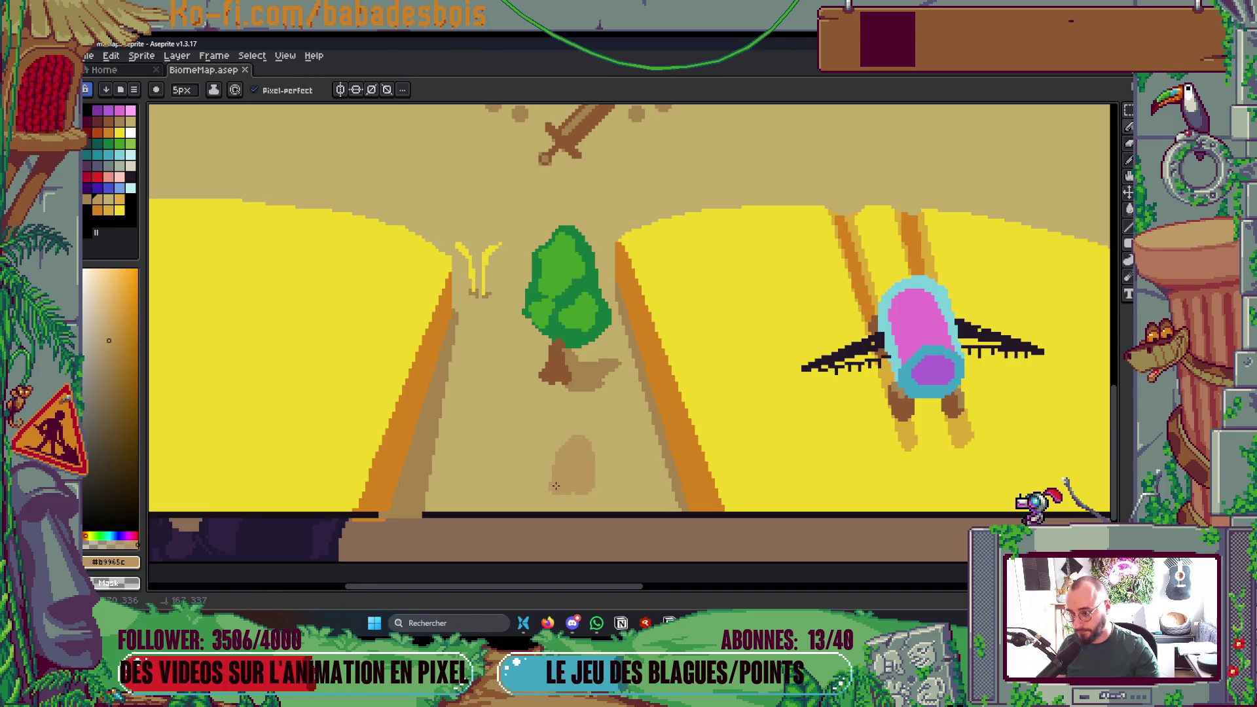
scroll(685, 417, "down", 5)
scroll(684, 417, "up", 2)
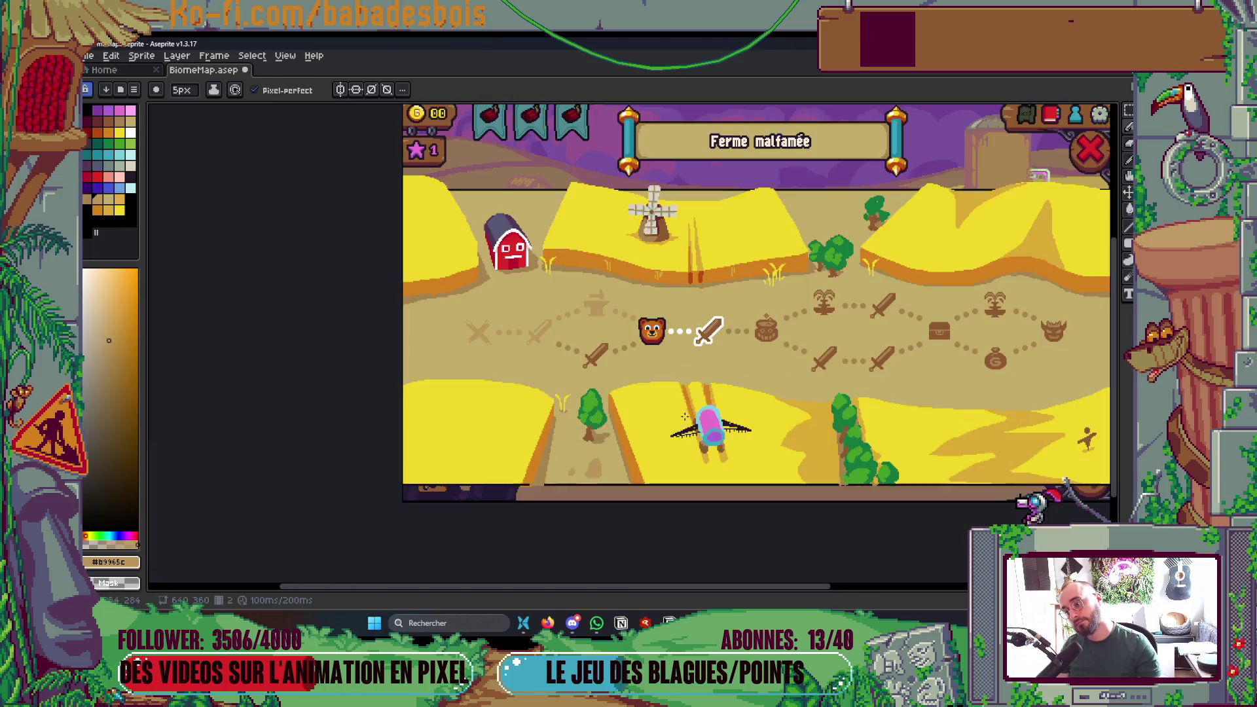
scroll(639, 450, "up", 2)
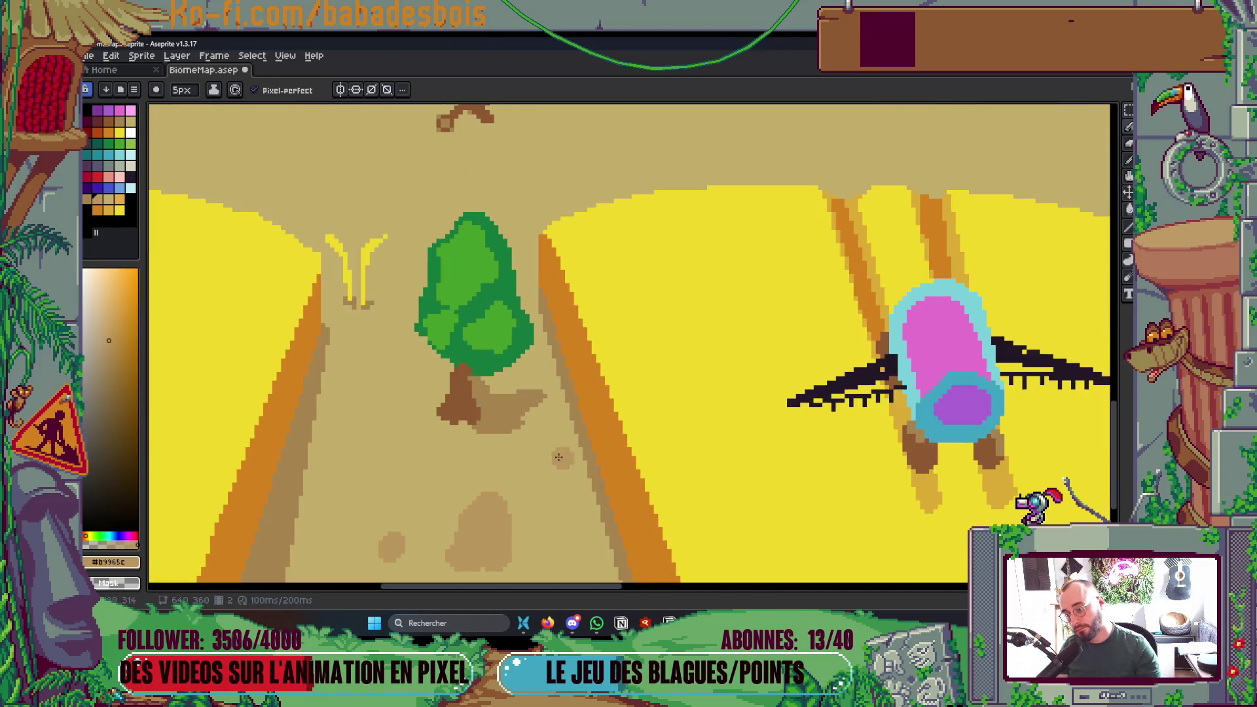
scroll(551, 432, "down", 1)
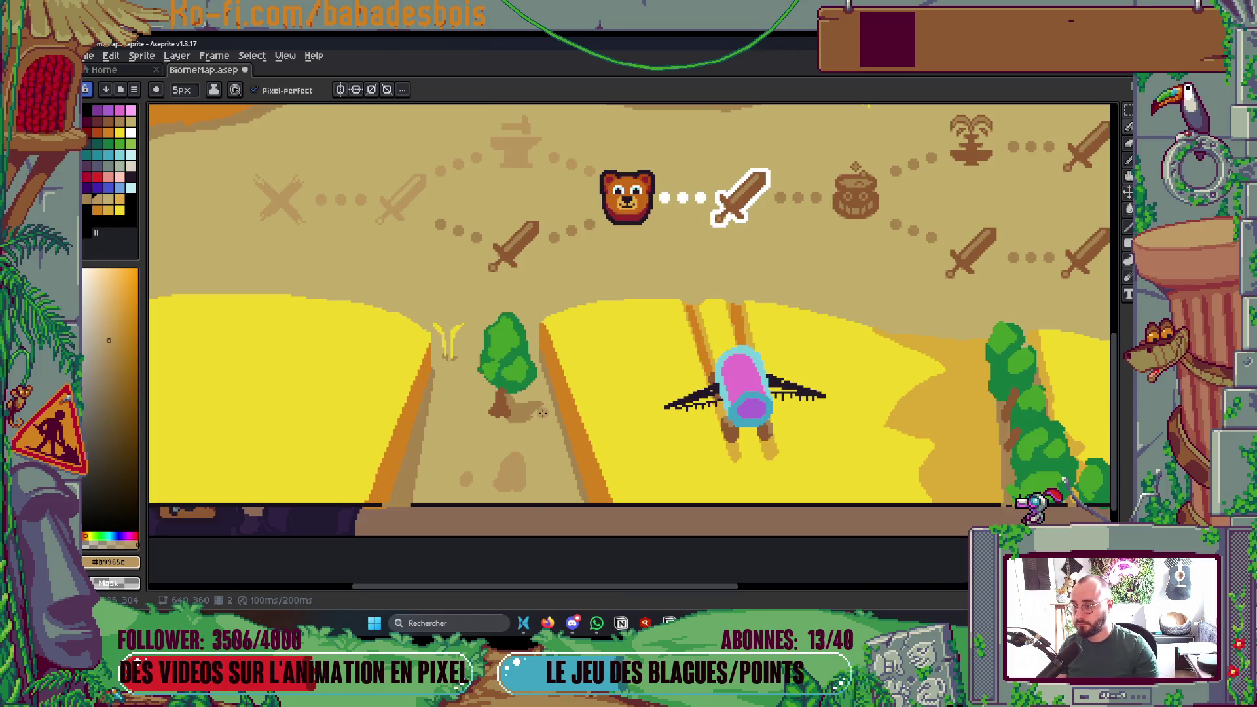
scroll(543, 413, "down", 3)
scroll(543, 412, "up", 2)
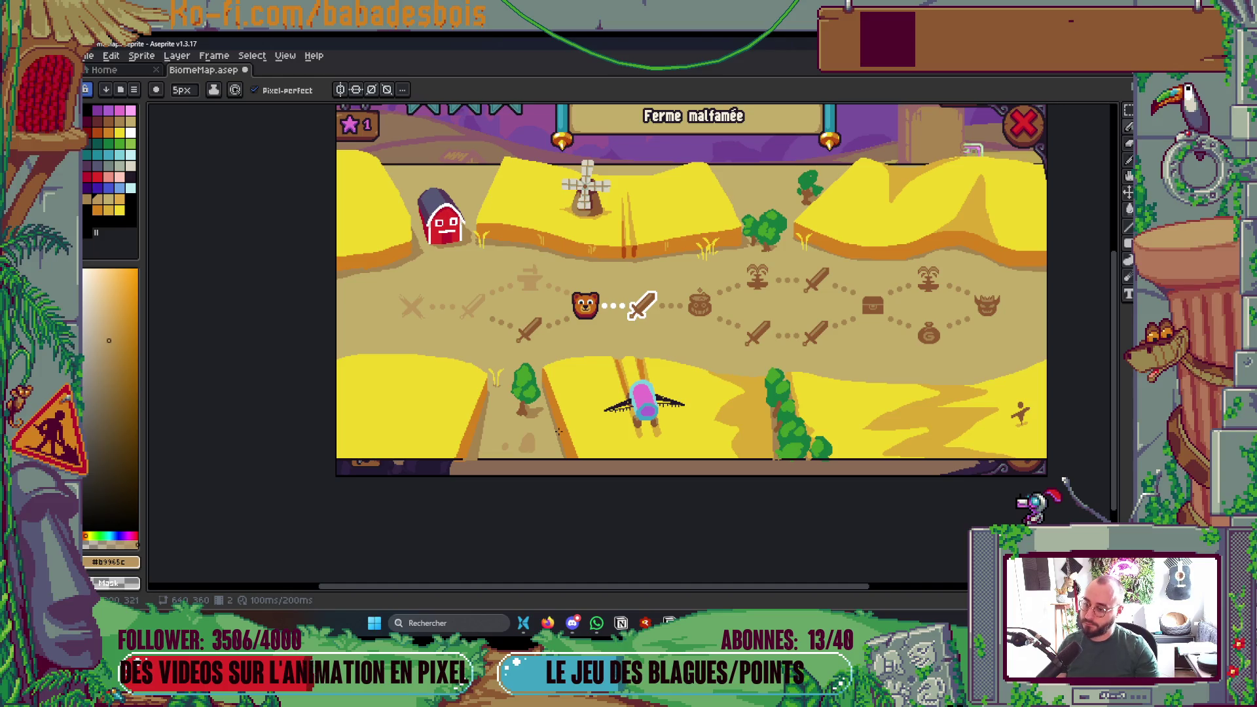
scroll(538, 412, "up", 1)
- Resample the path browns and paint a tan stroke along the path bottom, undoing the border spill
left_click(537, 412, "alt")
key("g")
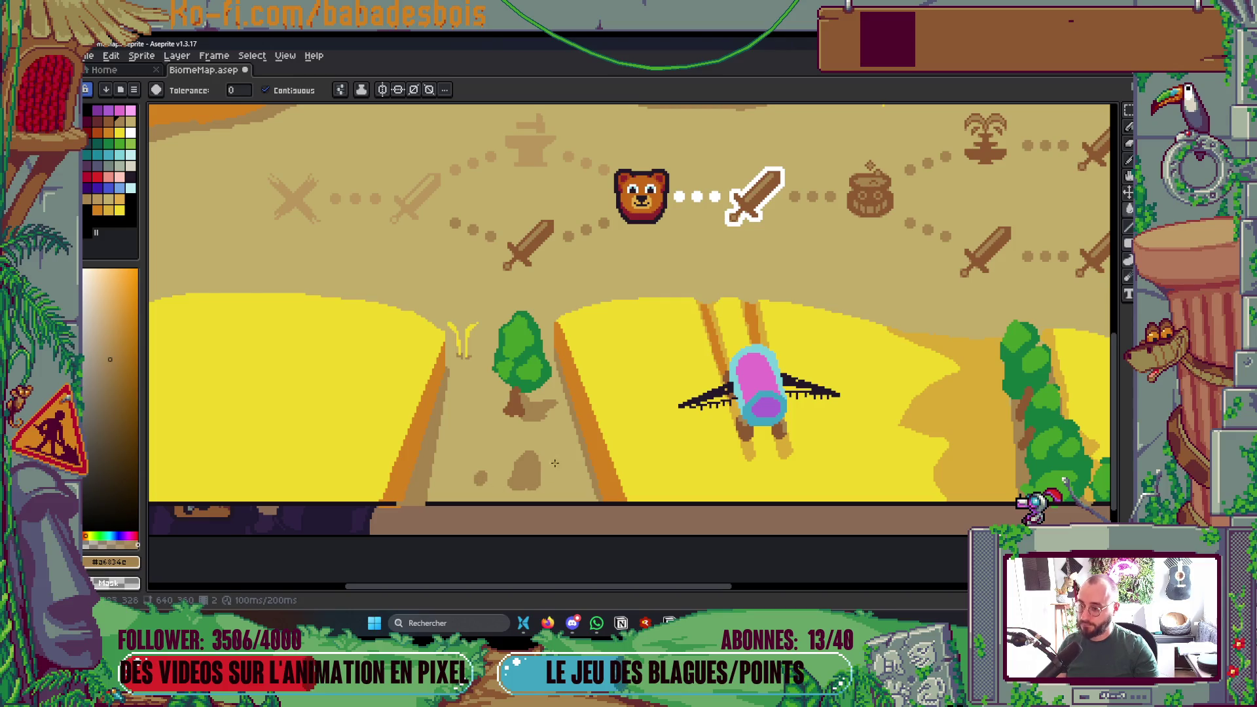
scroll(555, 463, "down", 3)
scroll(560, 484, "up", 3)
key("b")
left_click(535, 406, "alt")
scroll(550, 459, "up", 3)
mouse_move(398, 430)
left_mouse_down()
mouse_move(473, 393)
mouse_move(642, 433)
mouse_move(427, 438)
left_mouse_up()
key("ctrl+z")
key("ctrl+z")
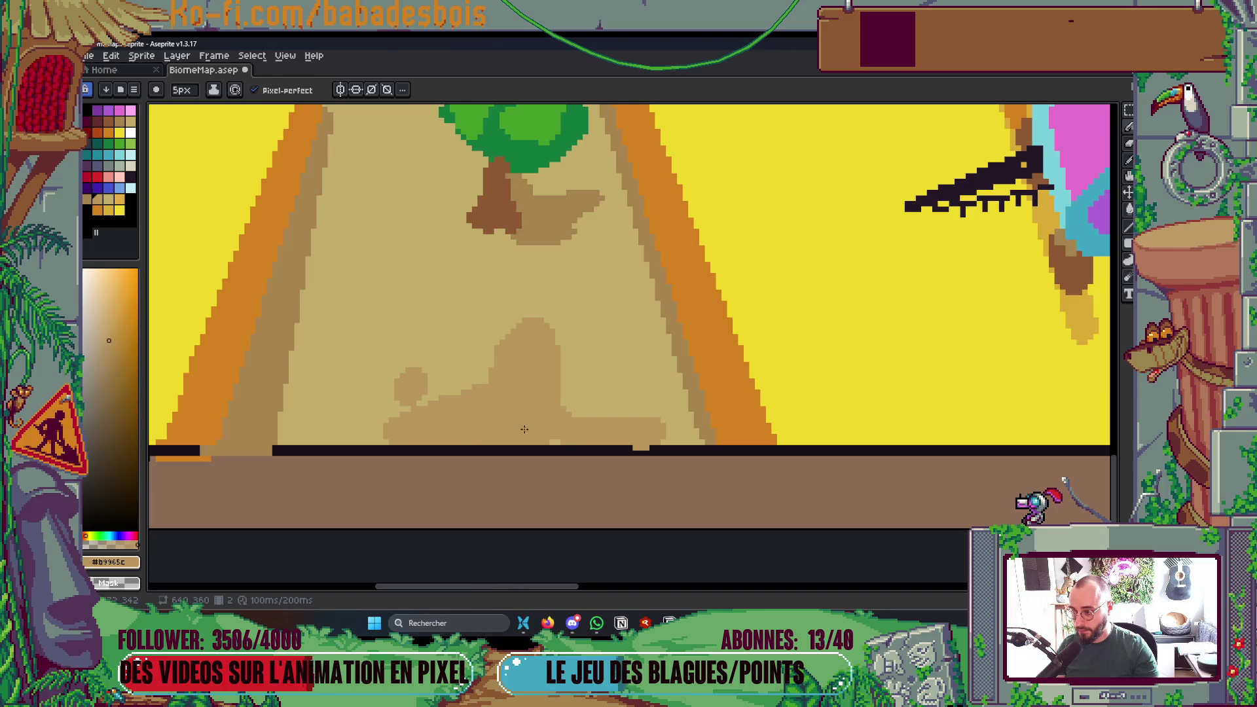
- Draw a black bump on the bottom border under the path, thicken the outline at 1px, and save
key("i")
left_click(566, 454)
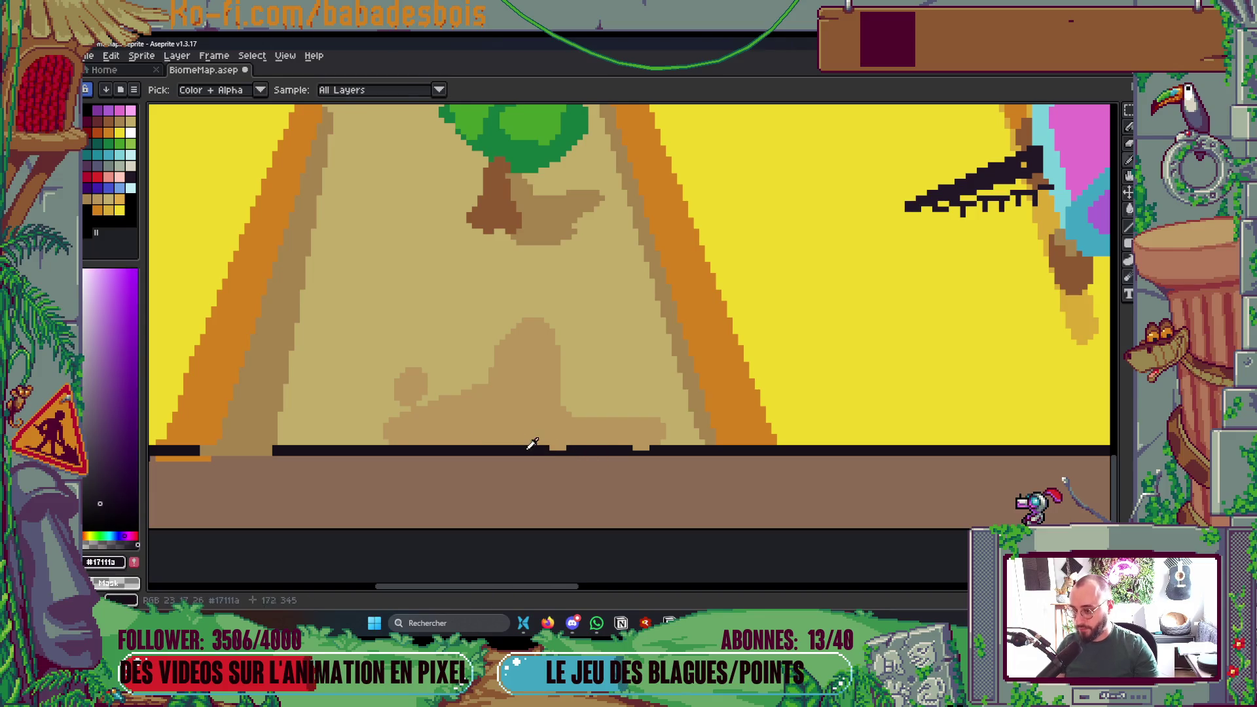
key("b")
mouse_move(401, 445)
left_mouse_down()
mouse_move(538, 436)
mouse_move(647, 447)
left_mouse_up()
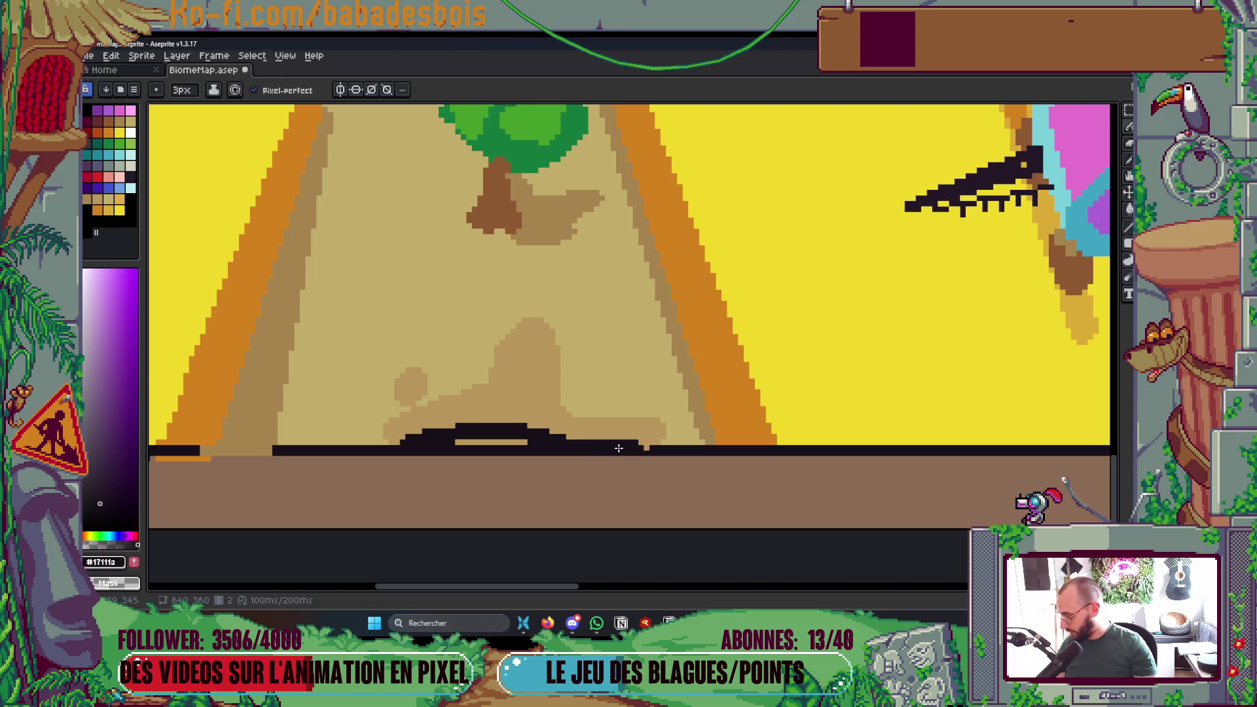
scroll(447, 460, "up", 1)
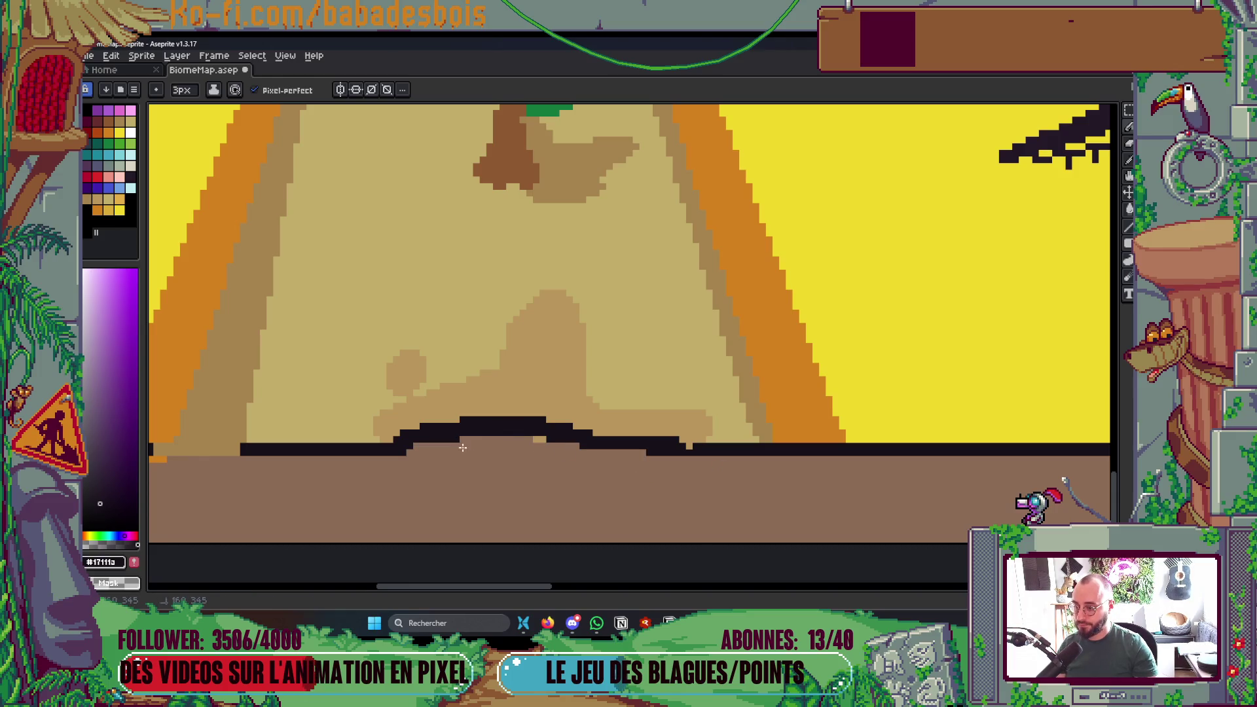
key("minus")
key("minus")
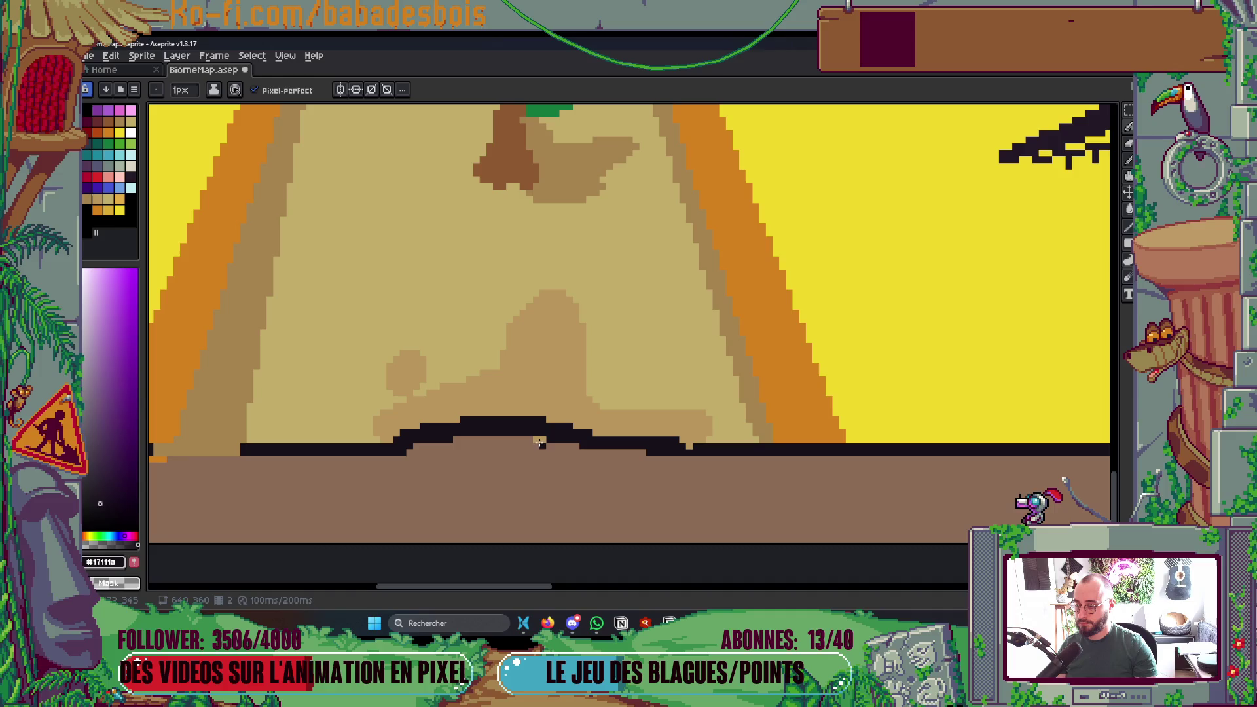
mouse_move(540, 444)
left_mouse_down()
mouse_move(561, 430)
mouse_move(682, 439)
left_mouse_up()
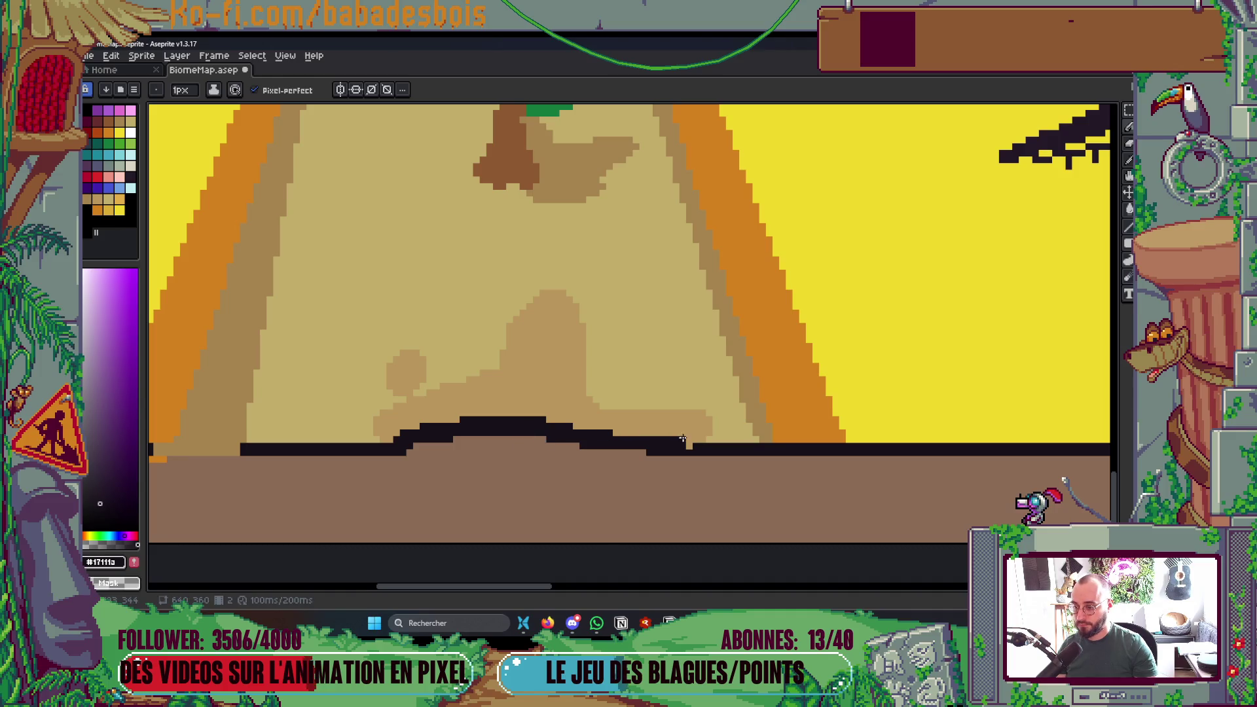
key("ctrl+s")
scroll(689, 444, "down", 4)
scroll(790, 375, "up", 2)
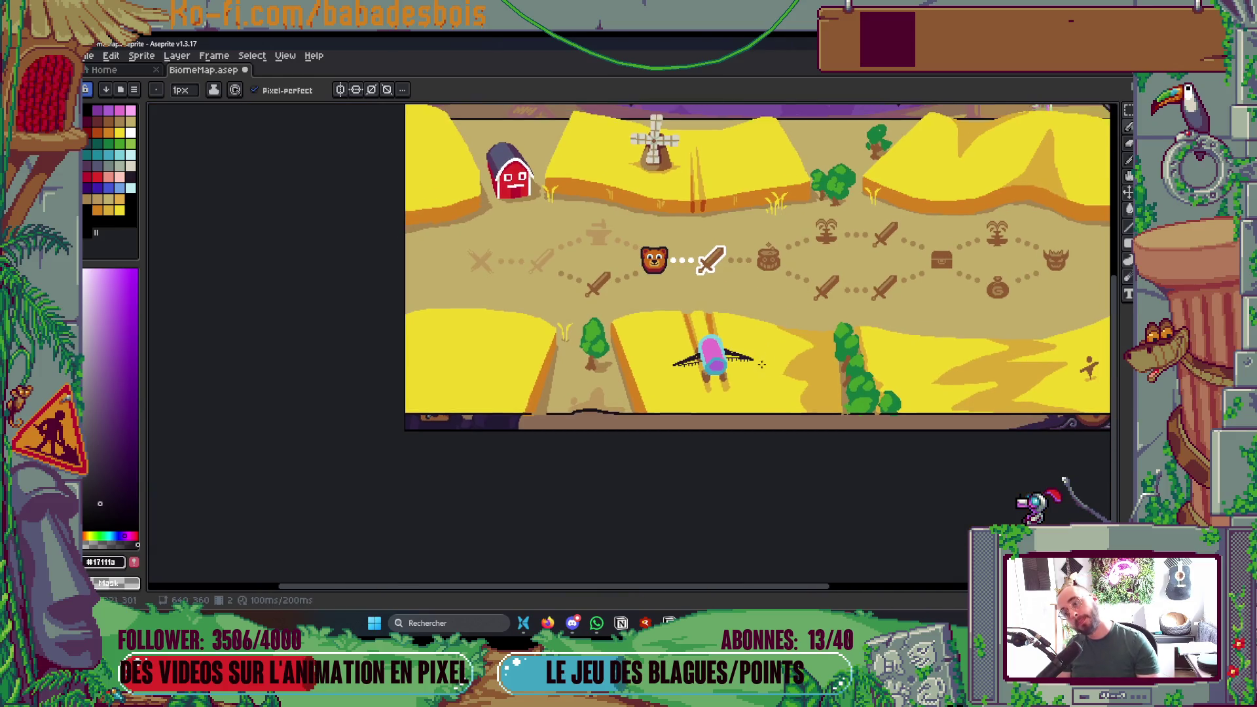
- Draw a lower dark horizon curve, fill above it with mauve, cover the old line, and save
scroll(790, 374, "up", 2)
scroll(790, 375, "right", 5)
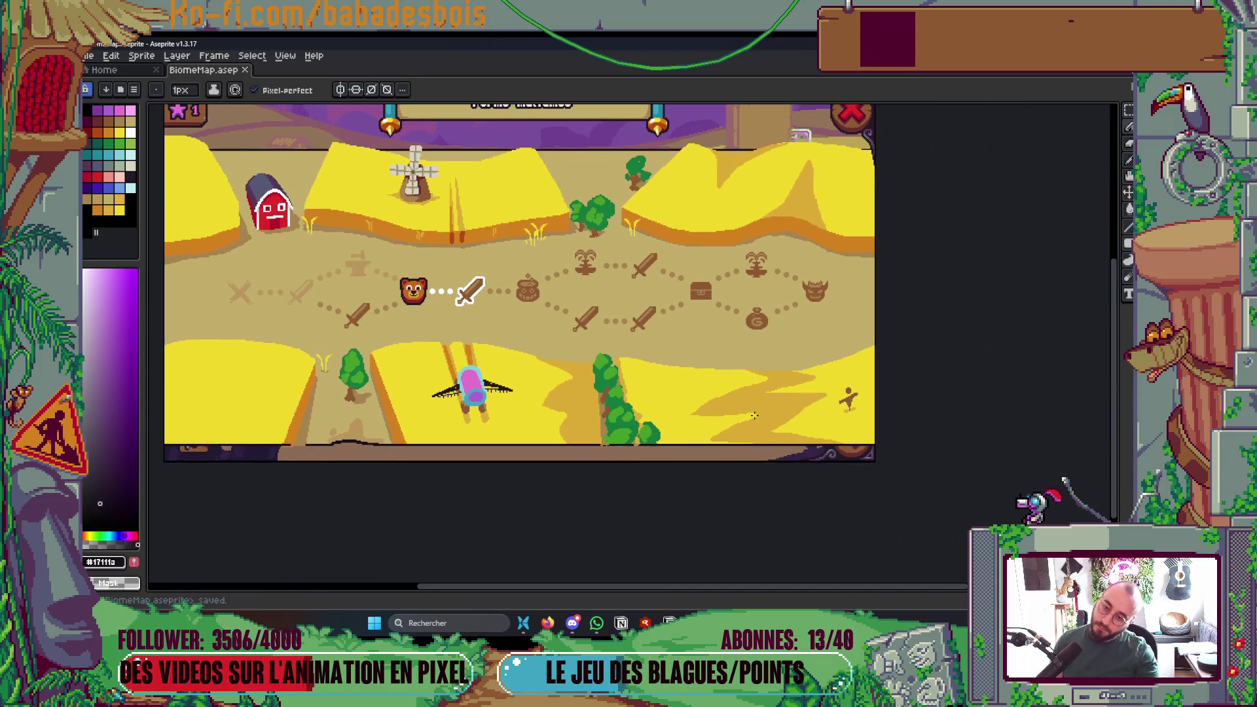
scroll(549, 160, "up", 3)
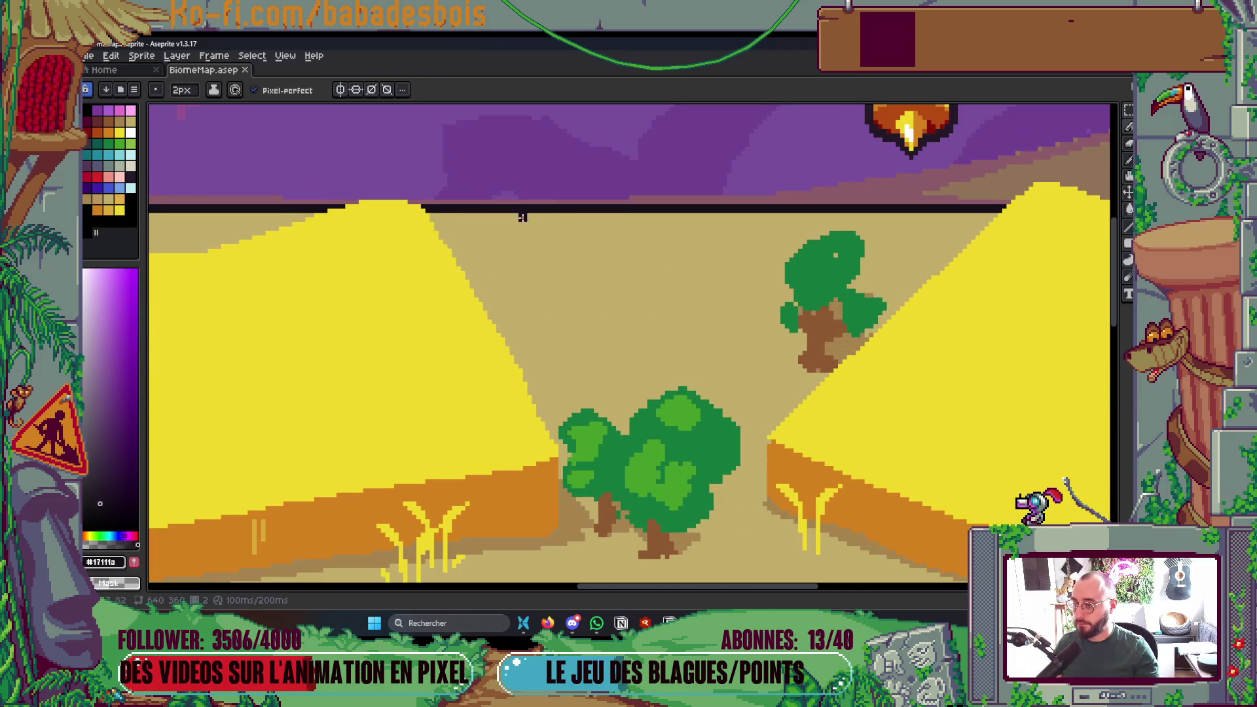
mouse_move(515, 214)
left_mouse_down()
mouse_move(682, 241)
mouse_move(982, 203)
left_mouse_up()
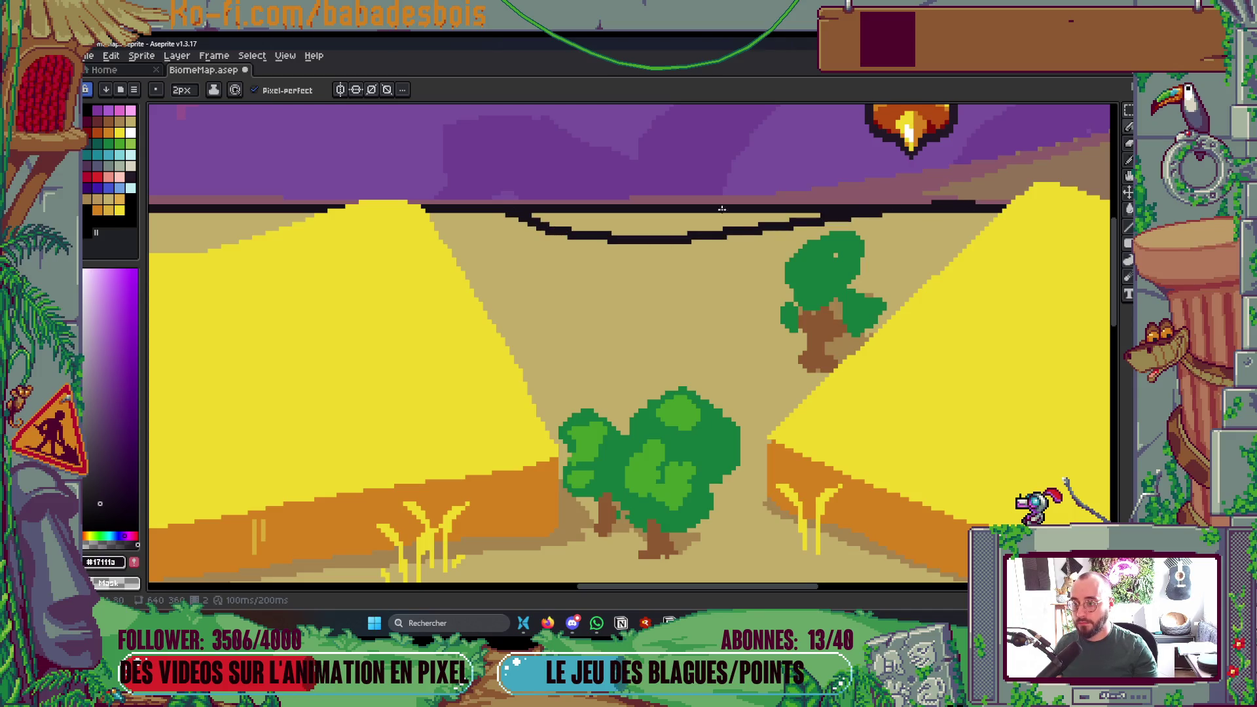
key("g")
right_click(616, 222)
key("b")
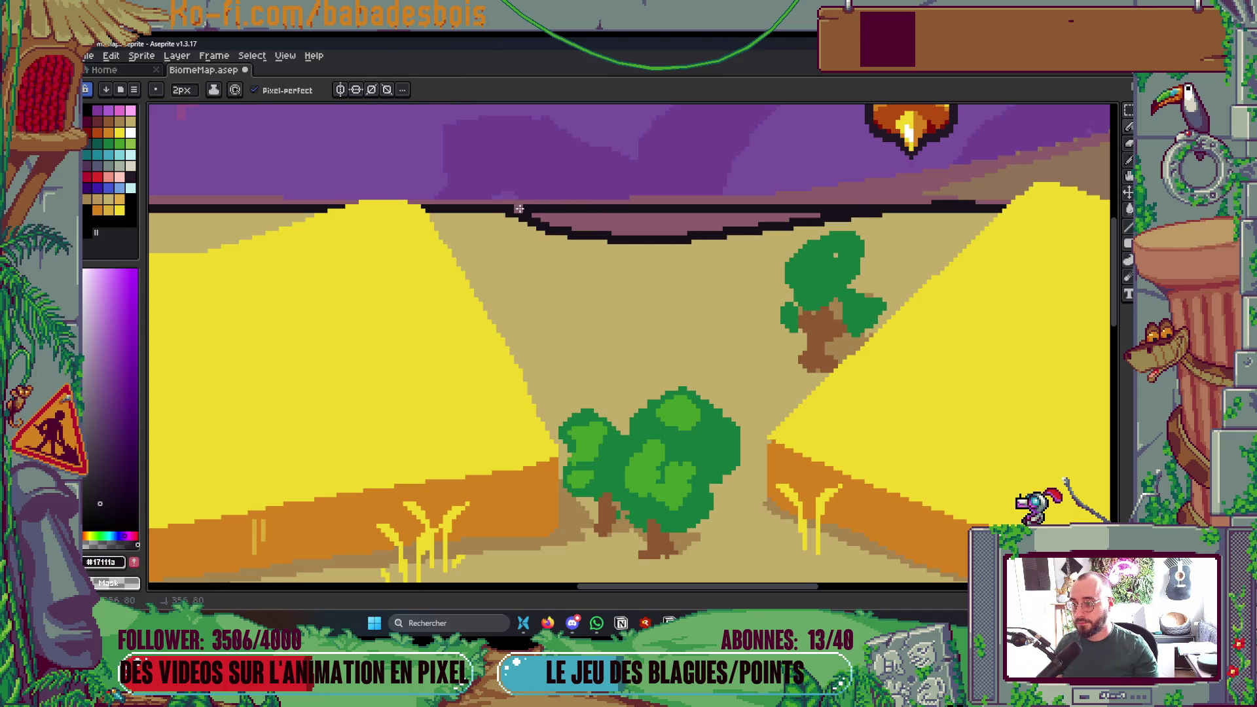
mouse_move(729, 207)
left_mouse_down()
mouse_move(871, 208)
mouse_move(547, 209)
left_mouse_up()
key("g")
key("b")
key("ctrl+s")
- Redraw the dark horizon outline and cover the pink strip beneath it with sand
scroll(751, 214, "down", 5)
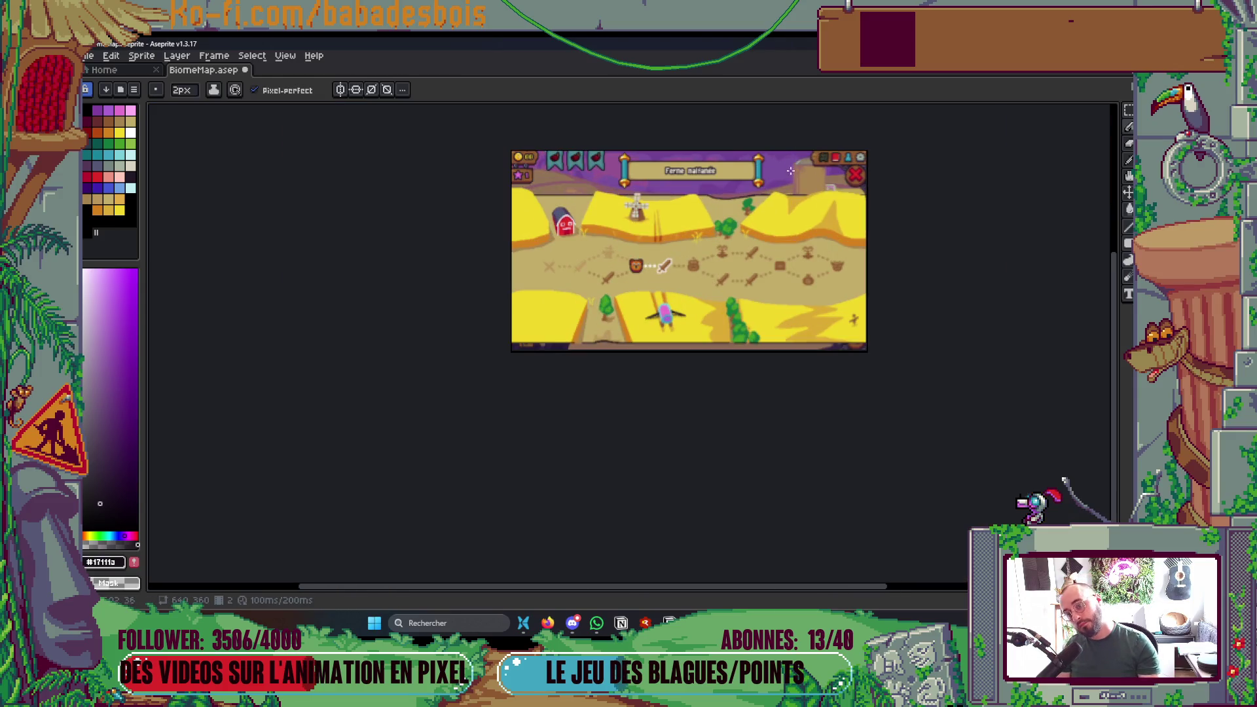
scroll(720, 176, "up", 4)
left_click_drag(668, 263, 1070, 259)
left_click_drag(788, 339, 651, 329)
left_click(651, 329, "alt")
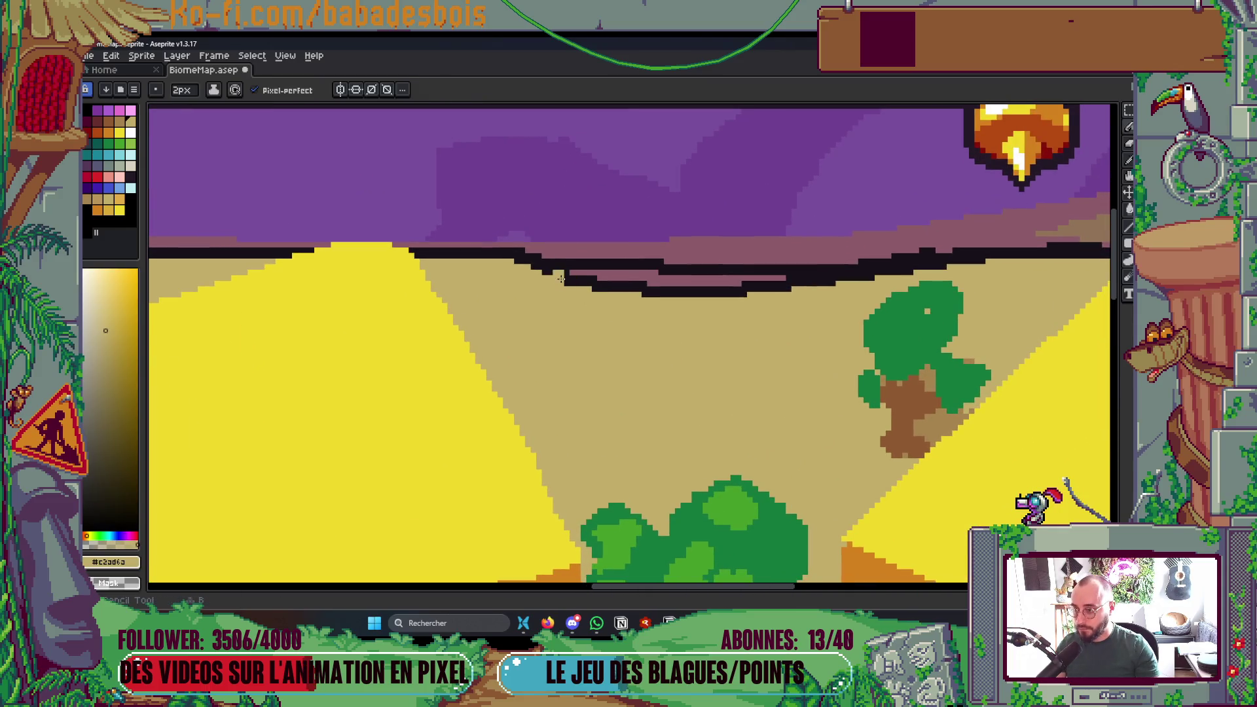
left_click_drag(535, 275, 956, 273)
left_click_drag(606, 294, 792, 292)
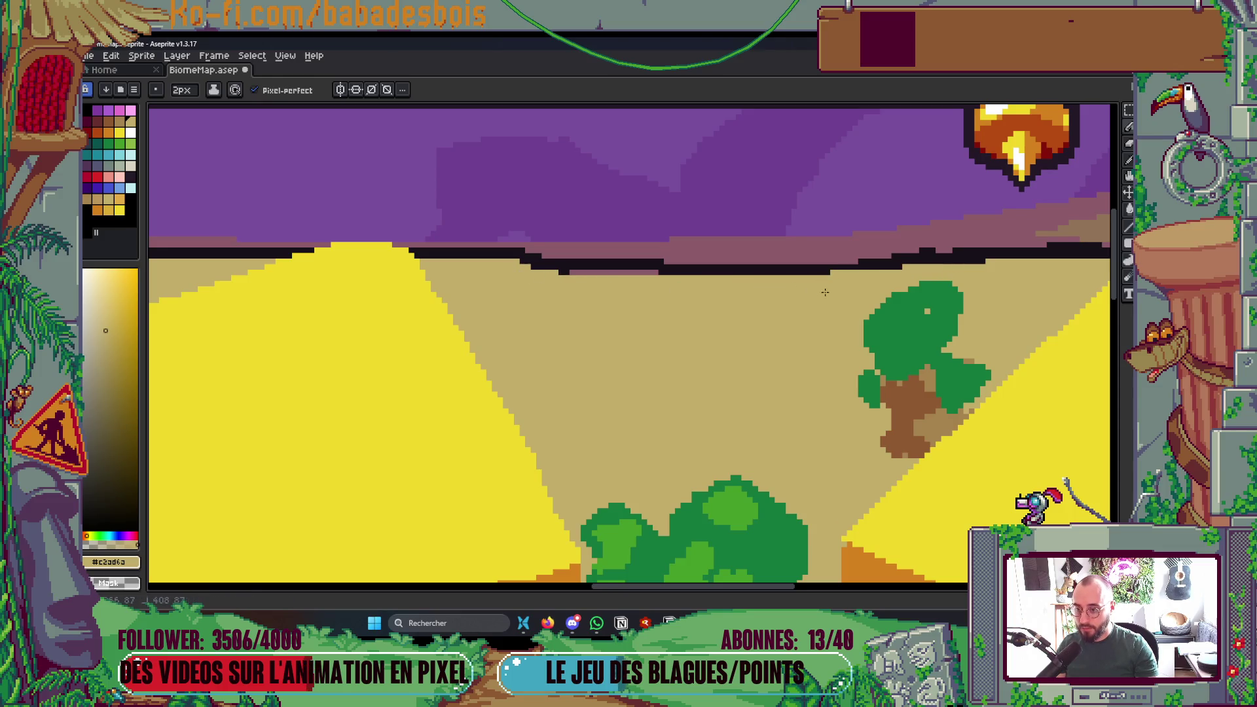
left_click_drag(653, 277, 536, 267)
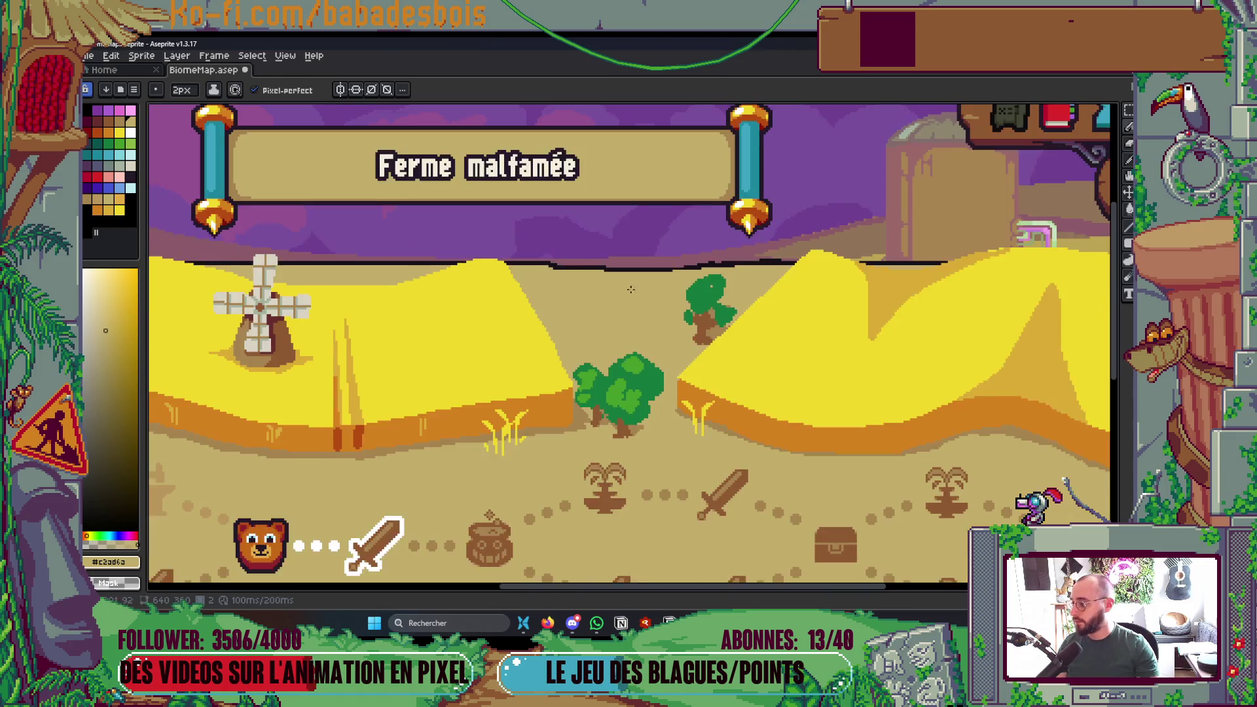
- Redraw a straight dark horizon line behind the barn, replacing an undone curved attempt
scroll(838, 388, "down", 3)
scroll(838, 388, "up", 2)
key("i")
scroll(838, 388, "left", 3)
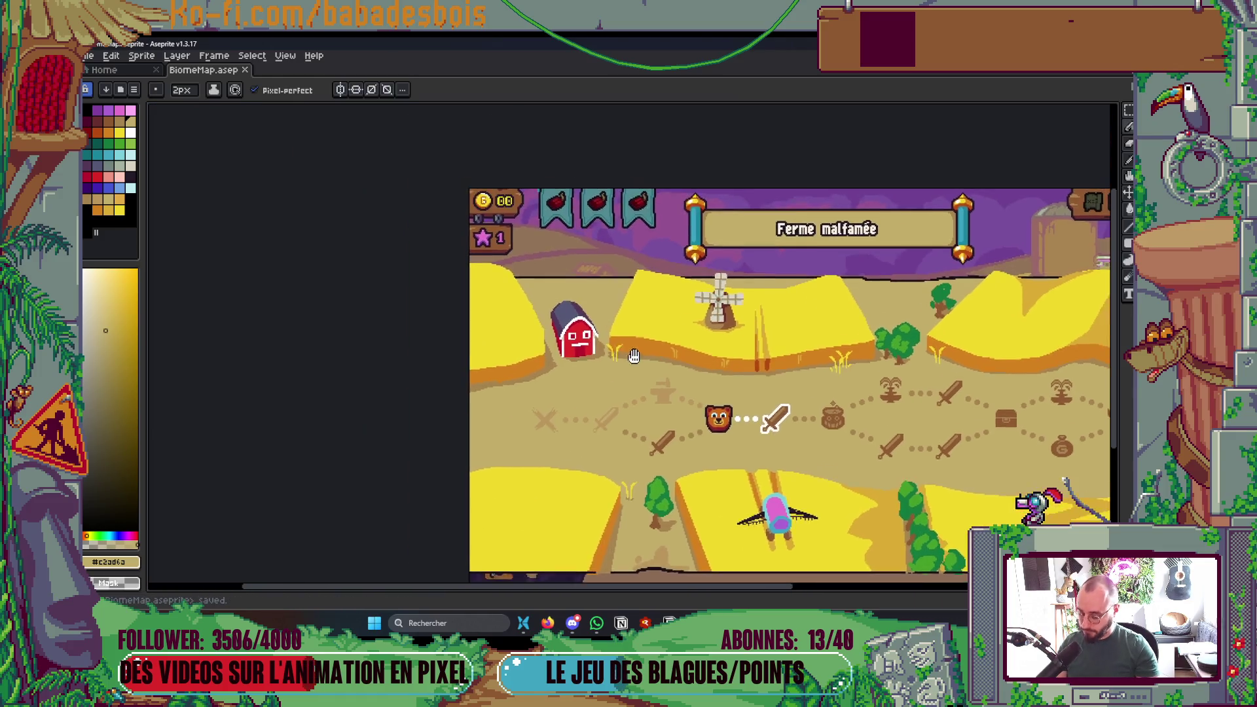
scroll(634, 385, "up", 1)
scroll(498, 220, "up", 1)
left_click(452, 169)
key("b")
mouse_move(357, 176)
left_mouse_down()
mouse_move(410, 162)
mouse_move(577, 171)
left_mouse_up()
key("ctrl+z")
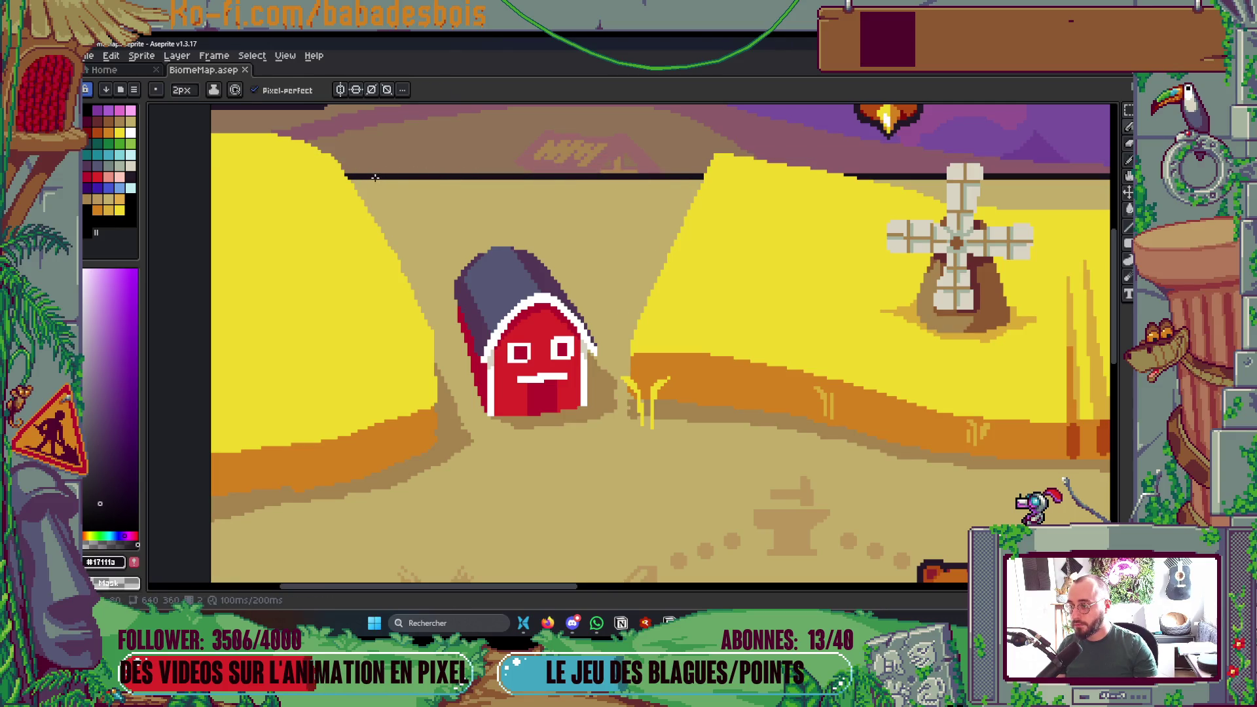
left_click_drag(362, 172, 694, 175)
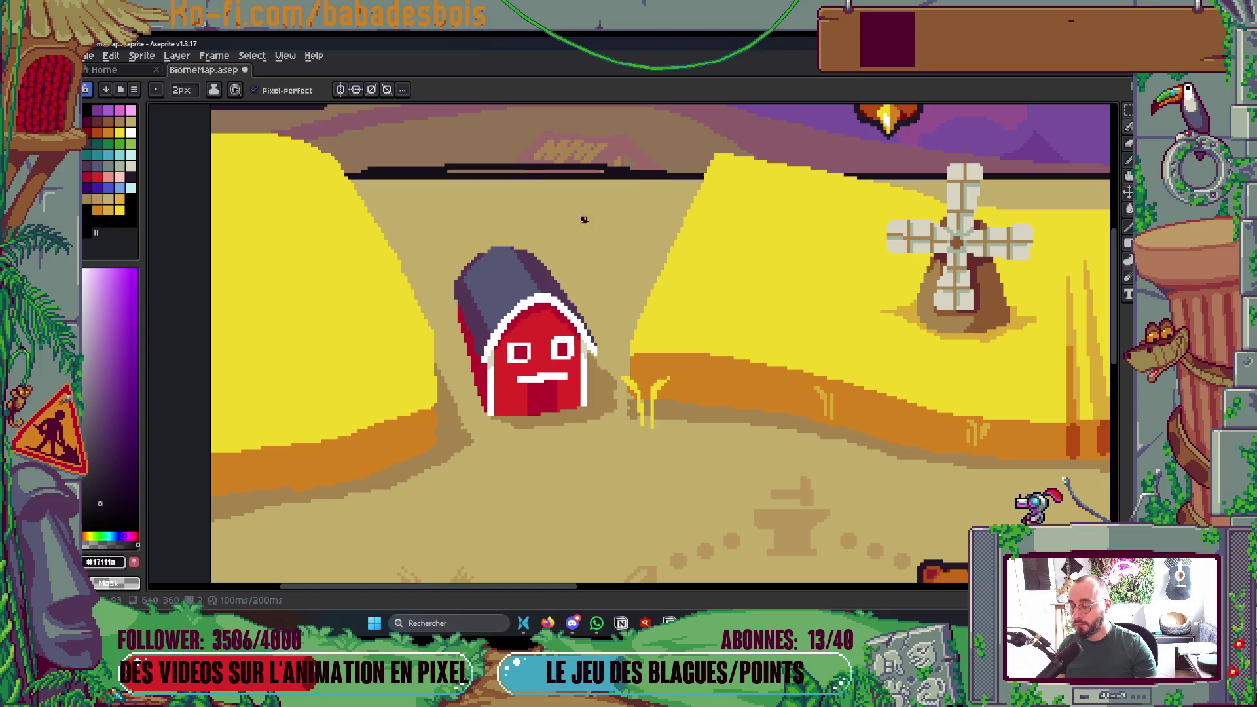
- Cover the horizon line's rough lower edge and a leftover dark dash with sand
scroll(710, 286, "up", 1)
left_click(439, 259, "alt")
mouse_move(647, 229)
left_mouse_down()
mouse_move(553, 230)
mouse_move(616, 230)
left_mouse_up()
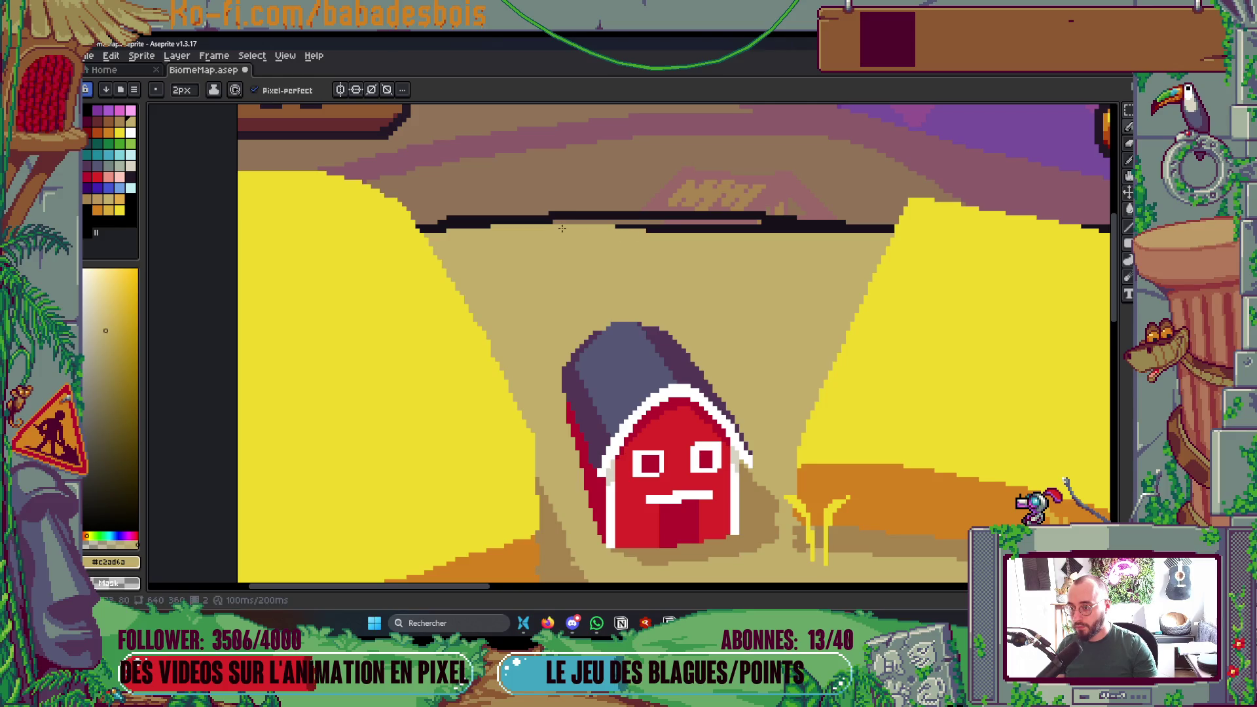
key("ctrl+z")
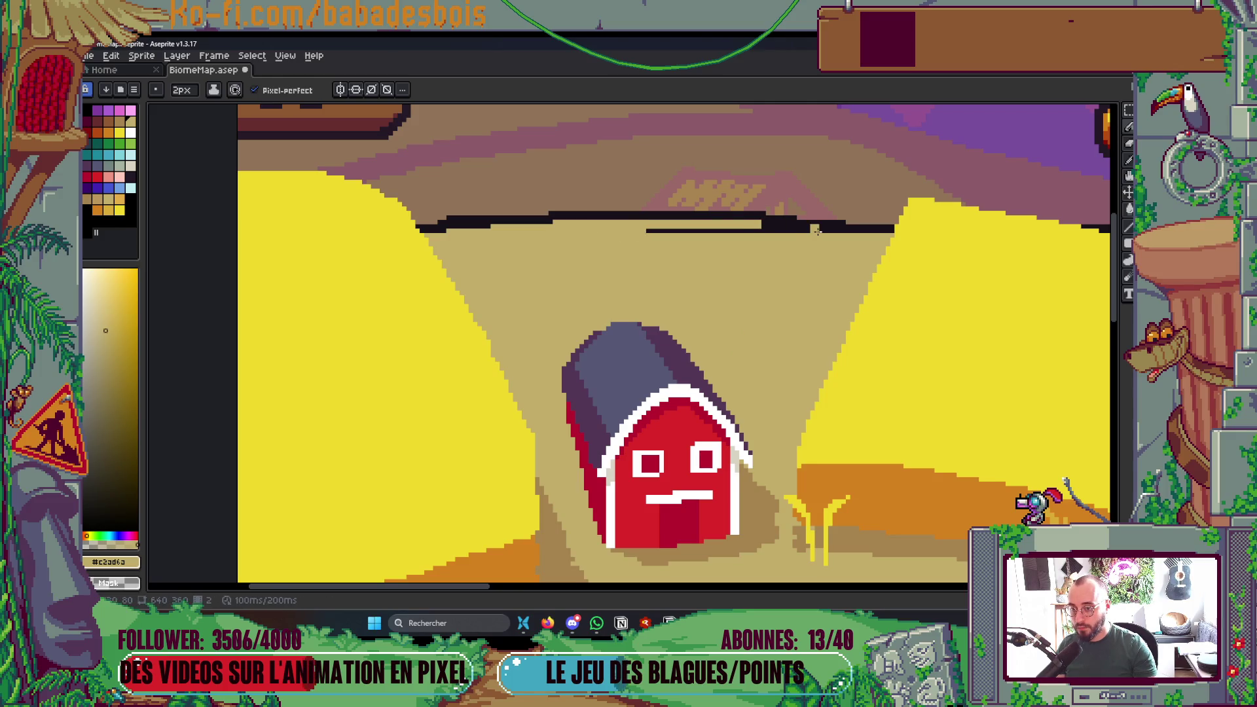
left_click_drag(815, 232, 664, 231)
left_click(655, 231)
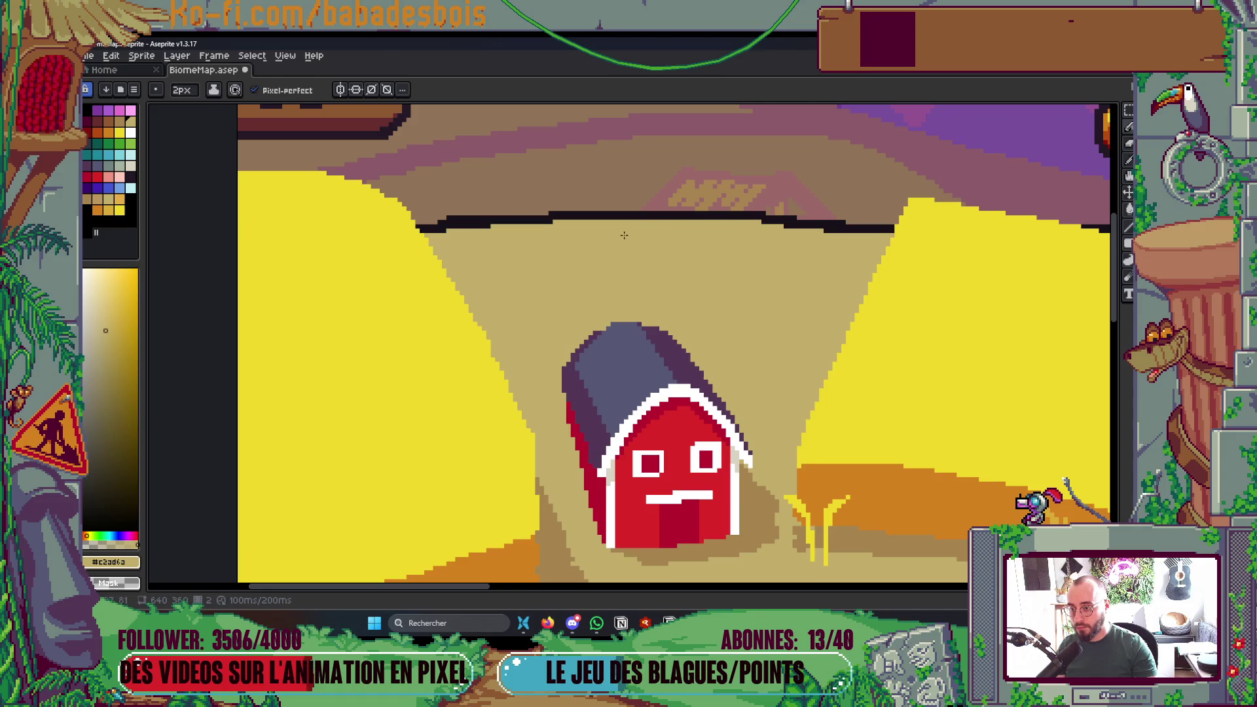
scroll(783, 232, "down", 5)
scroll(928, 274, "up", 1)
scroll(928, 275, "up", 2)
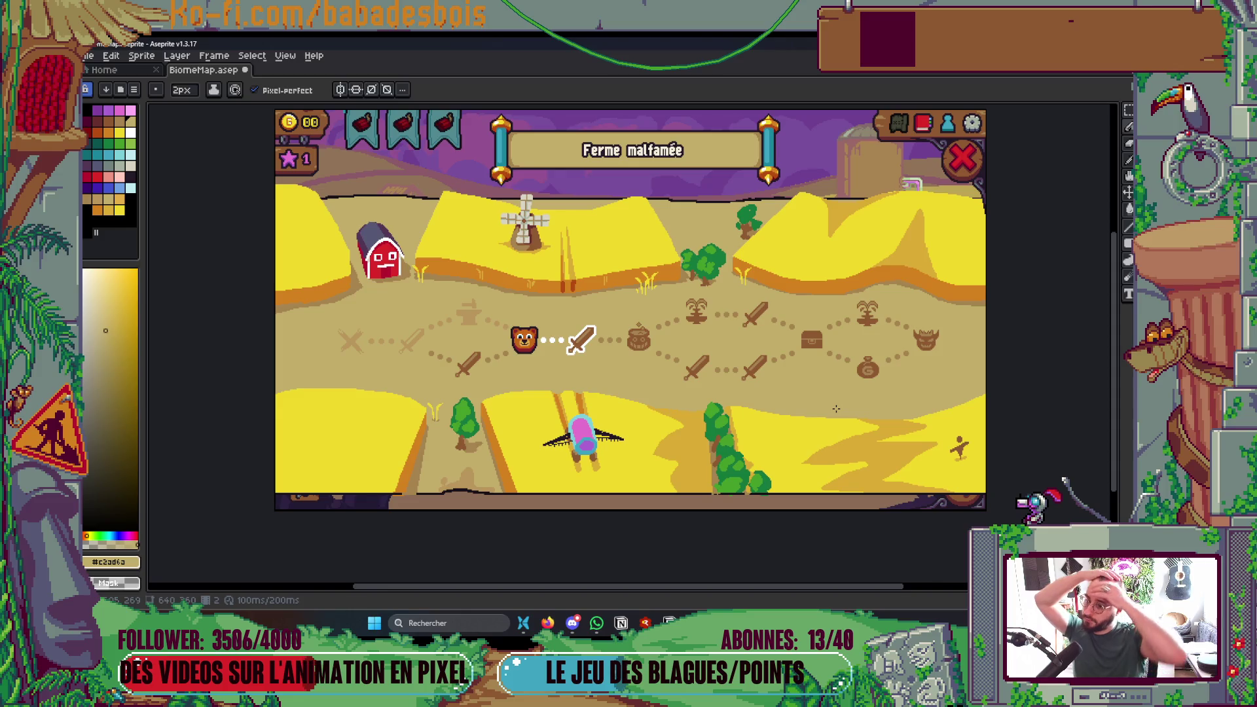
- Preview the balloon frame and return to the fields frame
key("Right")
key("Left")
key("Left")
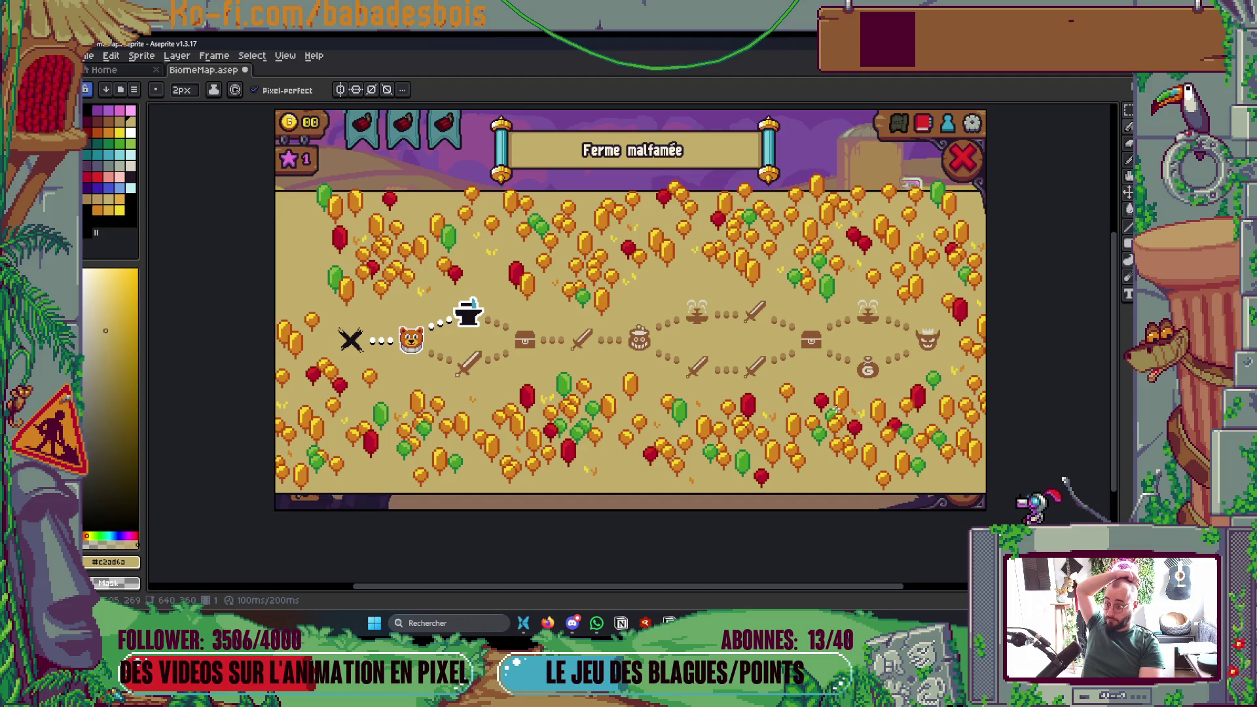
key("Right")
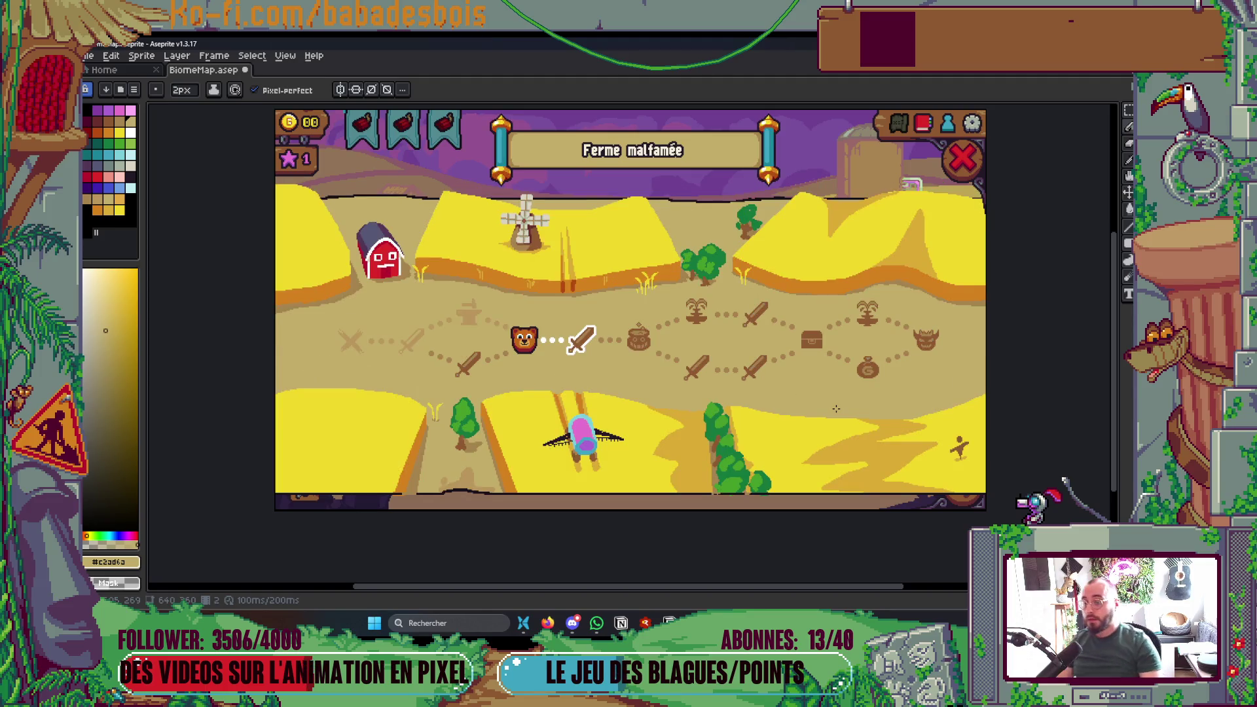
- Hide the Rouleau parchment layer and unlock the Ferme layer, leaving the timeline hidden
key("Tab")
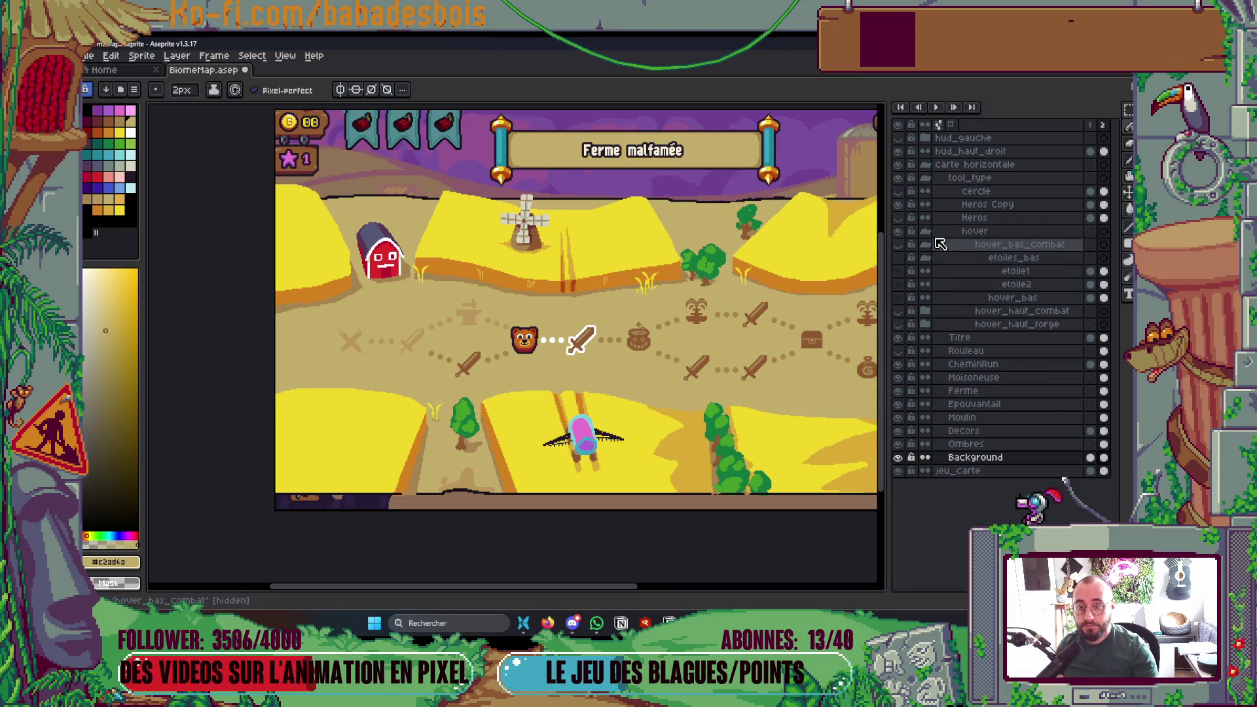
left_click(897, 352)
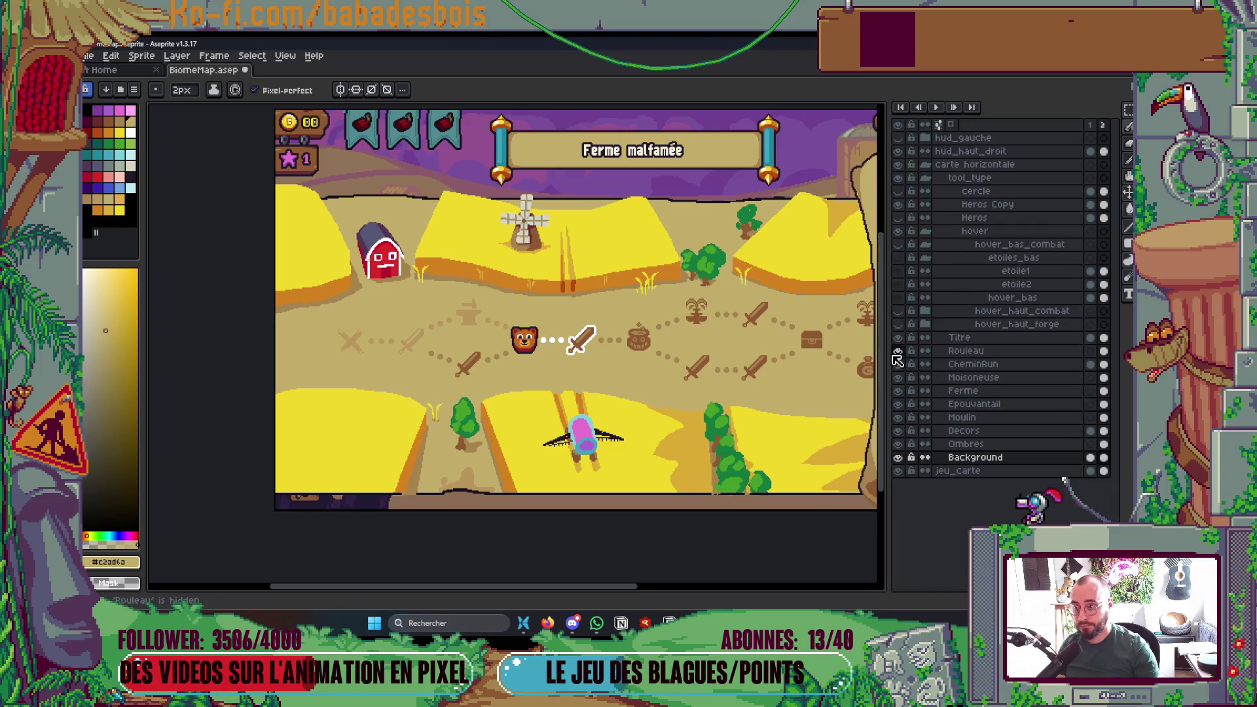
key("Tab")
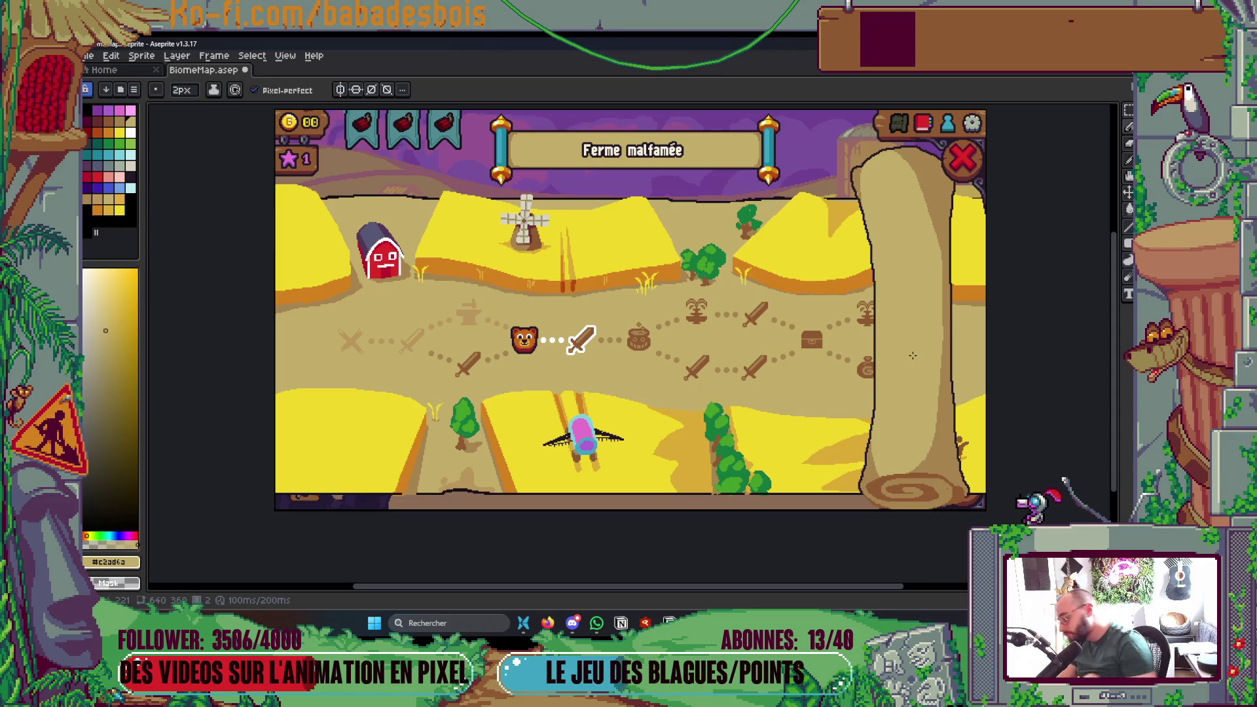
key("Tab")
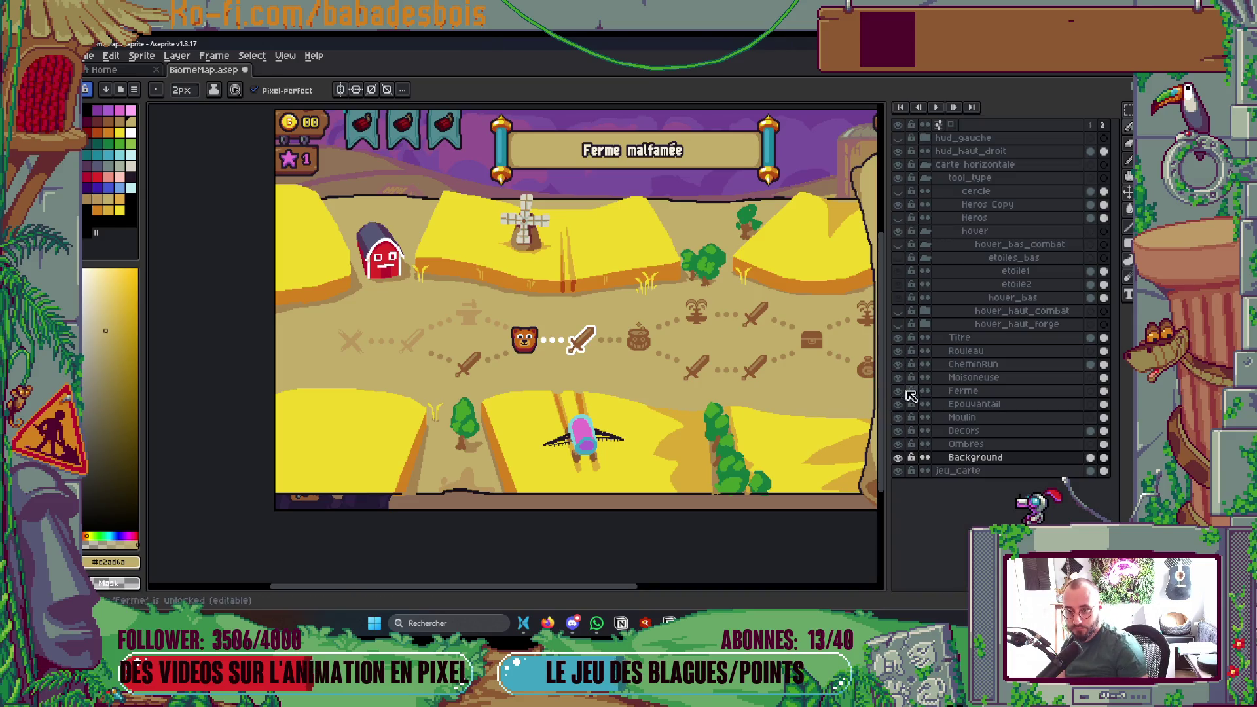
key("Tab")
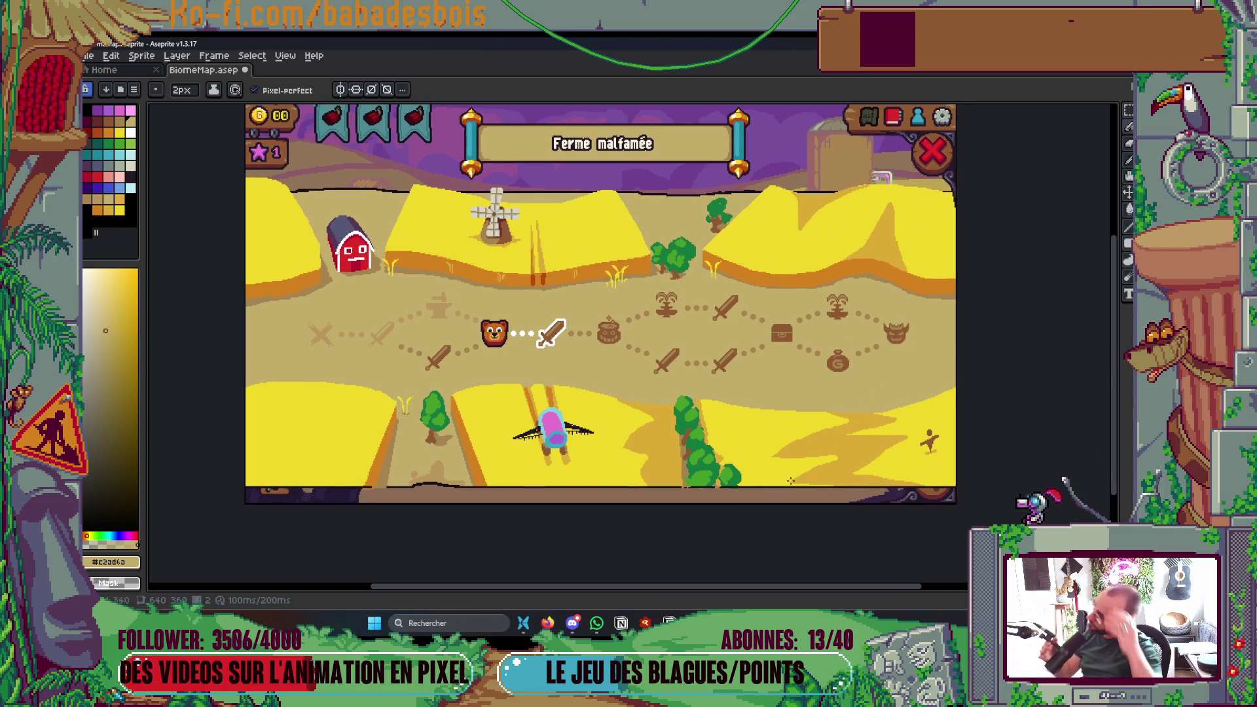
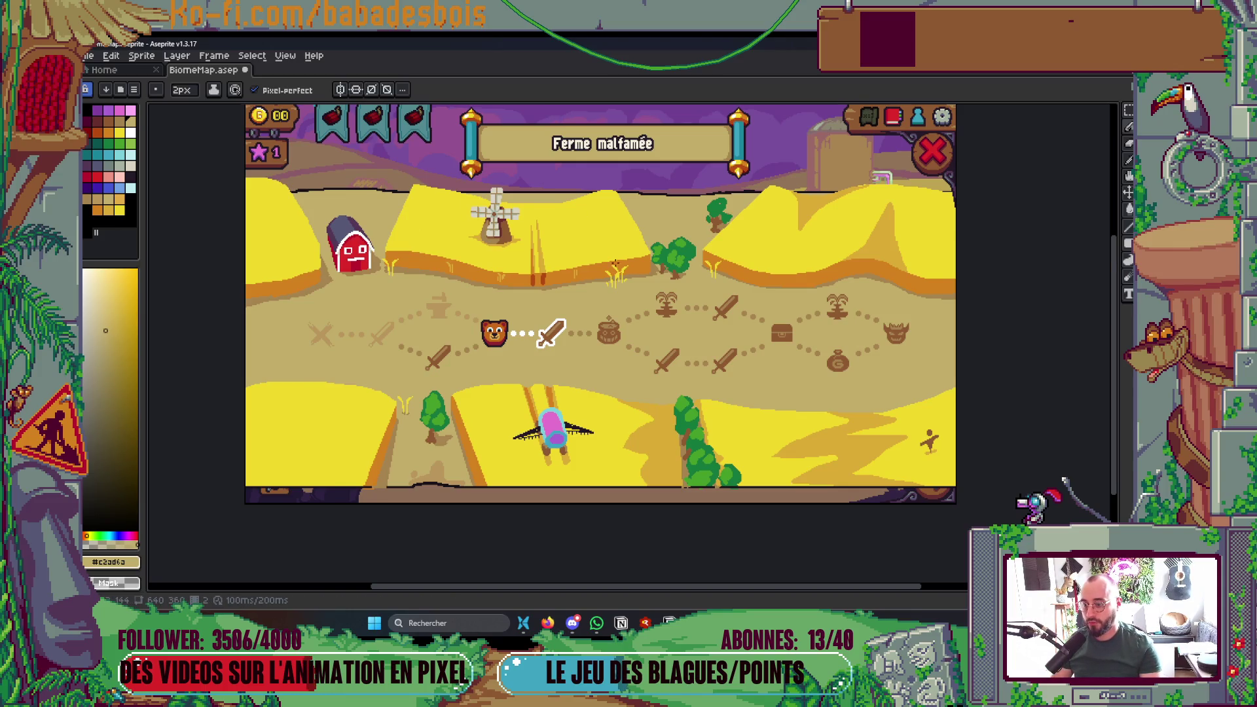
- Sample gold #dcab34 near the wheat tuft beside the tree and use a 1 px pencil
scroll(619, 267, "up", 5)
left_click_drag(630, 324, 635, 356)
left_click(331, 303, "alt")
scroll(629, 335, "up", 2)
key("minus")
- Repaint the wheat tuft's stalk pixels in gold, extending the gold column upward
left_click_drag(536, 349, 536, 333)
left_click(536, 260)
left_click(536, 315)
left_click(535, 296)
mouse_move(516, 234)
left_mouse_down()
mouse_move(518, 207)
mouse_move(501, 207)
left_mouse_up()
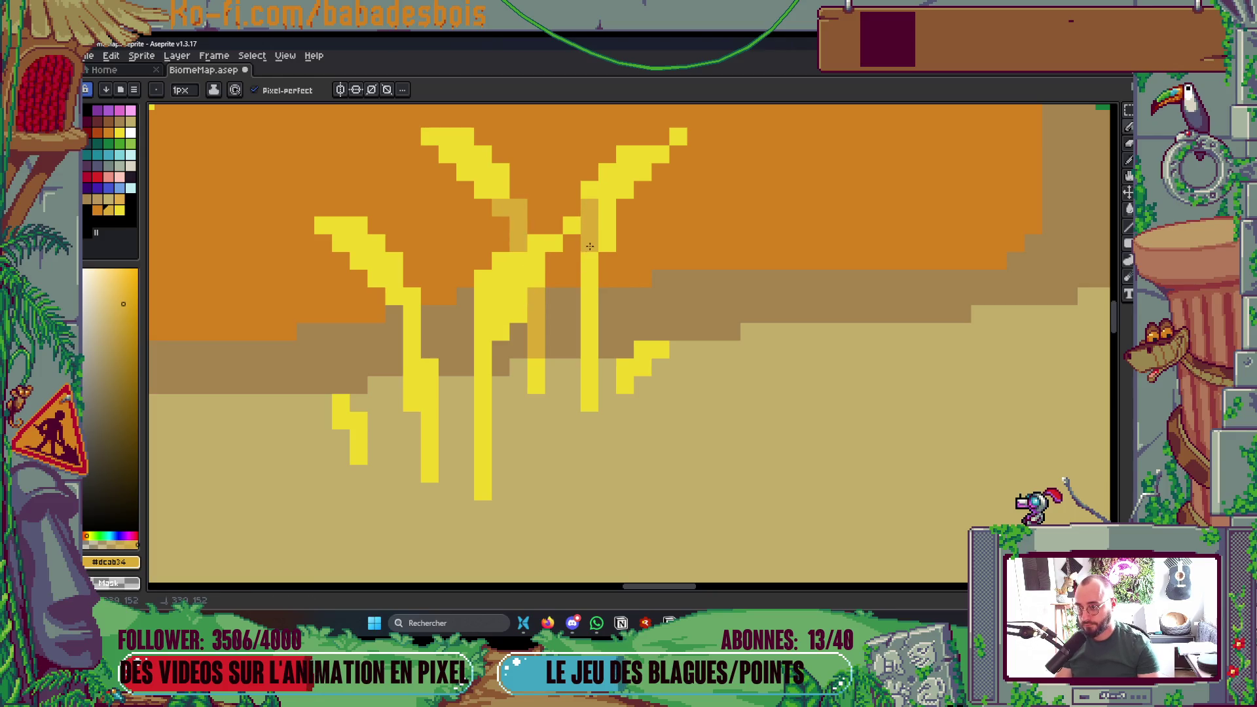
- Save BiomeMap.aseprite
scroll(606, 251, "down", 3)
scroll(607, 270, "up", 1)
key("g")
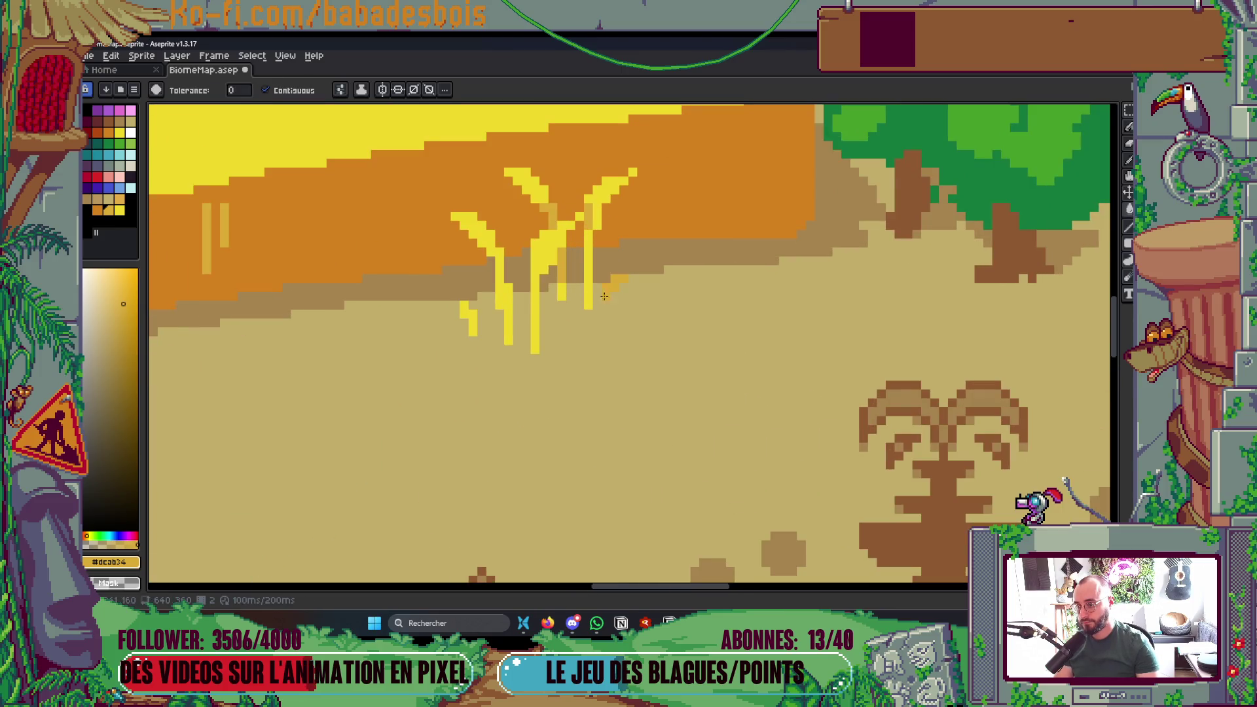
scroll(549, 282, "down", 4)
scroll(549, 283, "up", 2)
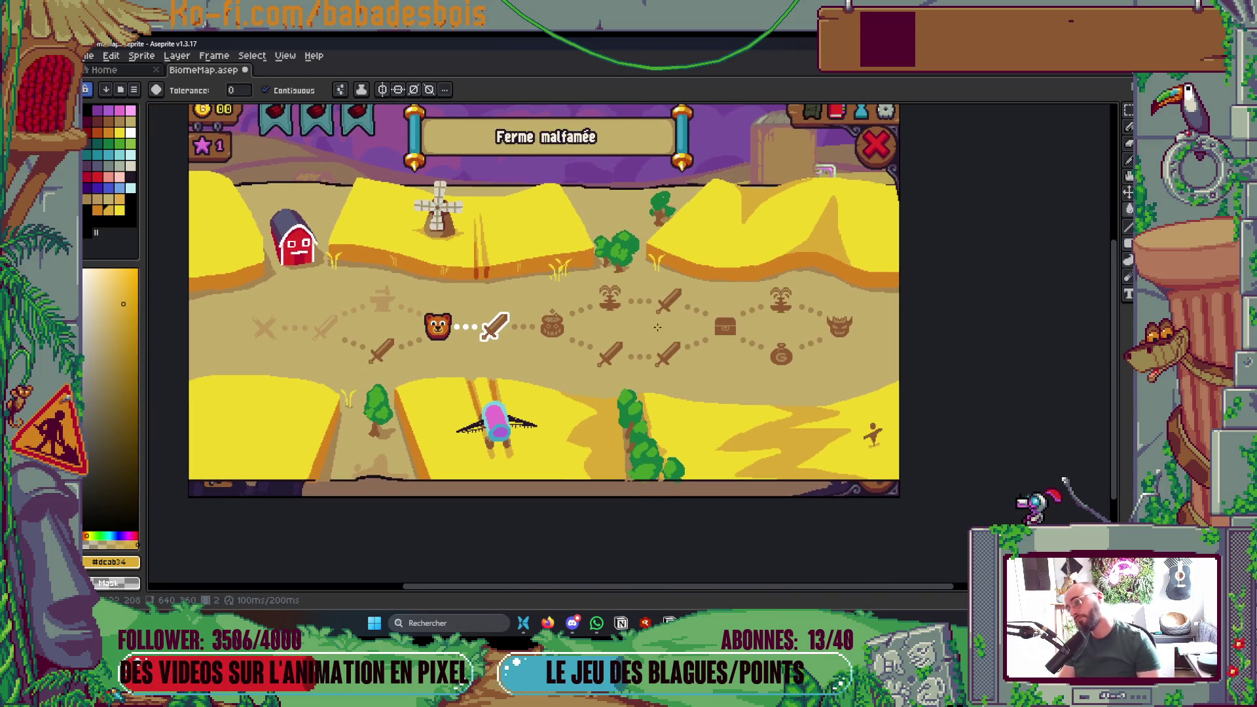
key("ctrl+s")
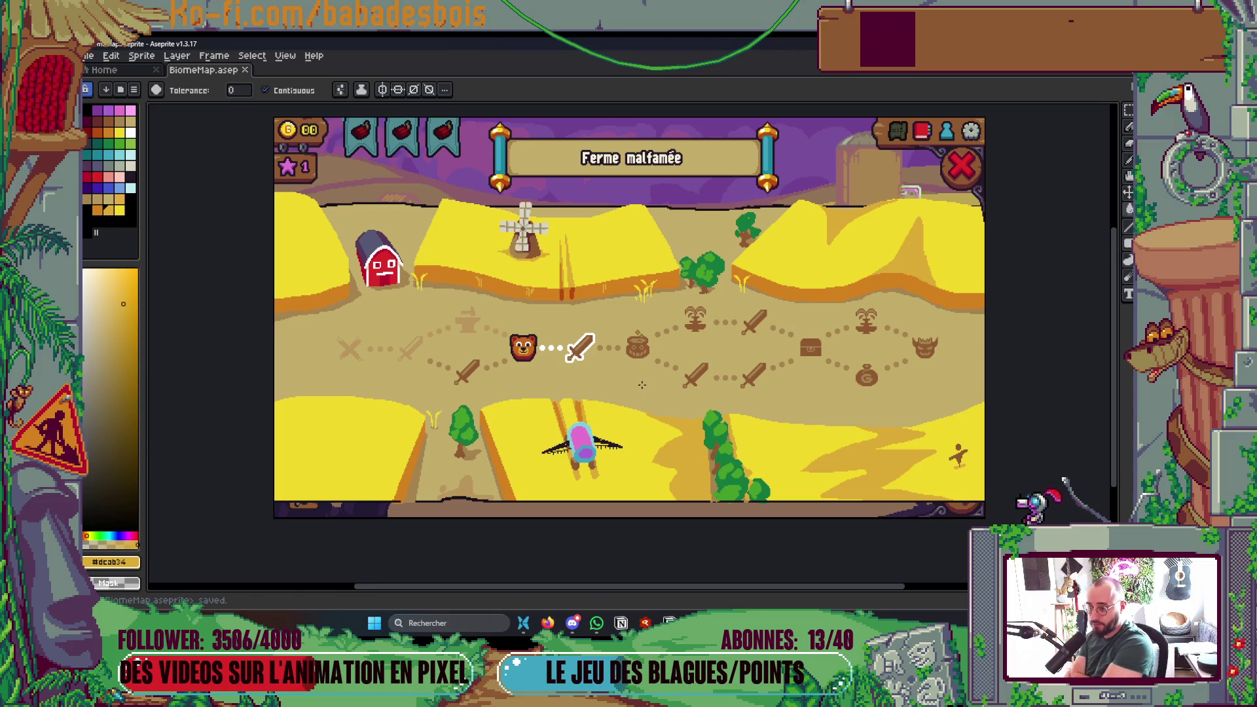
scroll(707, 340, "up", 6)
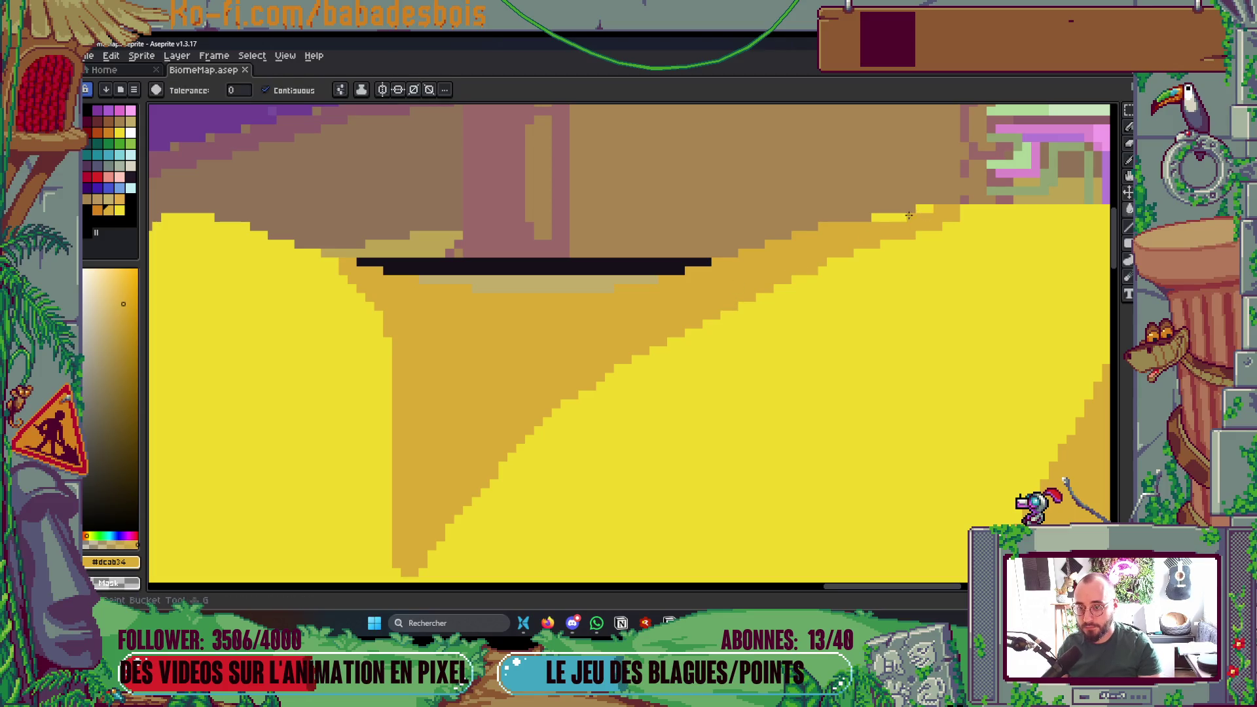
- Shift the map view to the right and save the file
scroll(921, 211, "down", 1)
scroll(922, 211, "down", 3)
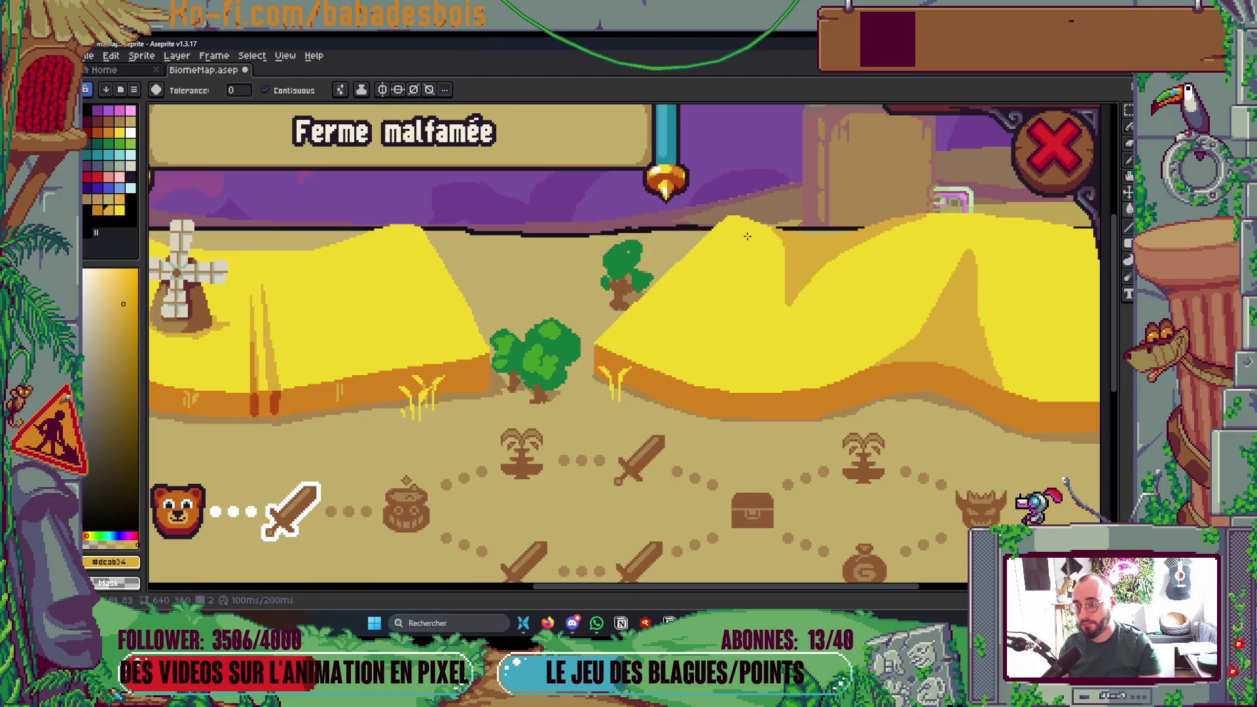
scroll(747, 237, "down", 2)
mouse_move(408, 256)
left_mouse_down()
mouse_move(437, 241)
mouse_move(438, 209)
mouse_move(785, 325)
left_mouse_up()
key("ctrl+s")
- Extend the field's orange #d4821c edge band higher into the yellow near the barn
left_click_drag(515, 320, 552, 443)
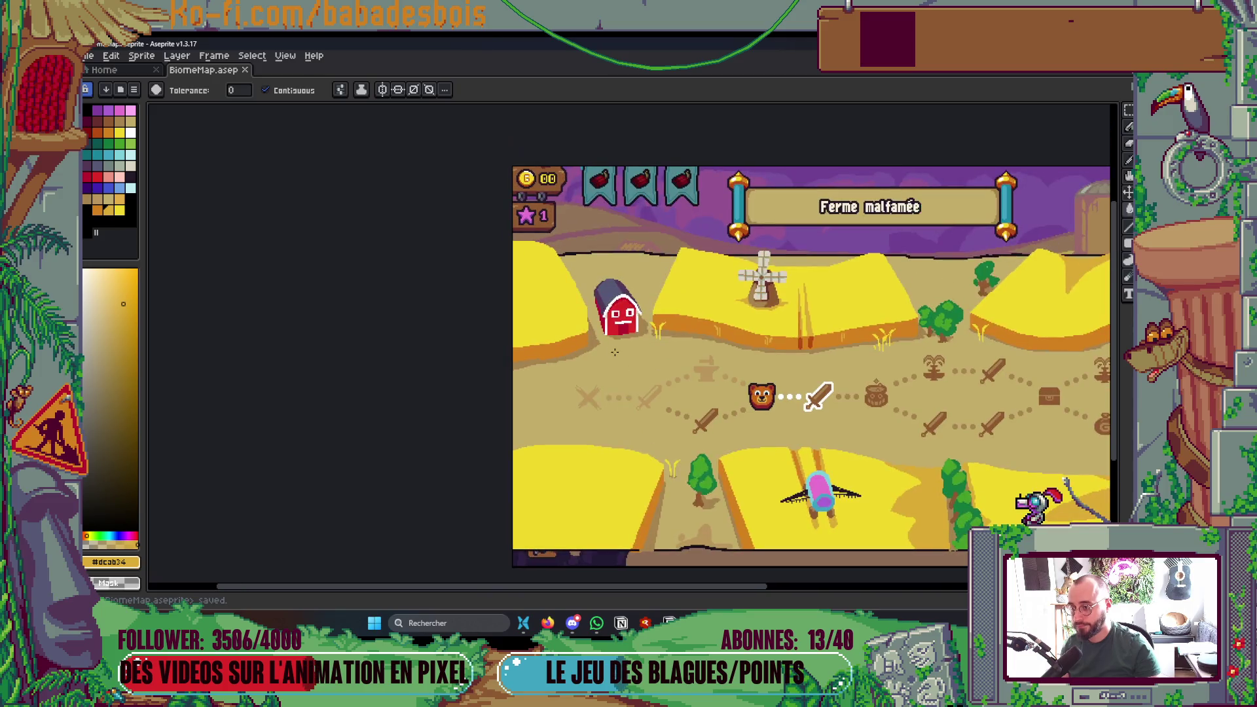
scroll(554, 347, "up", 3)
key("i")
left_click(556, 347)
key("b")
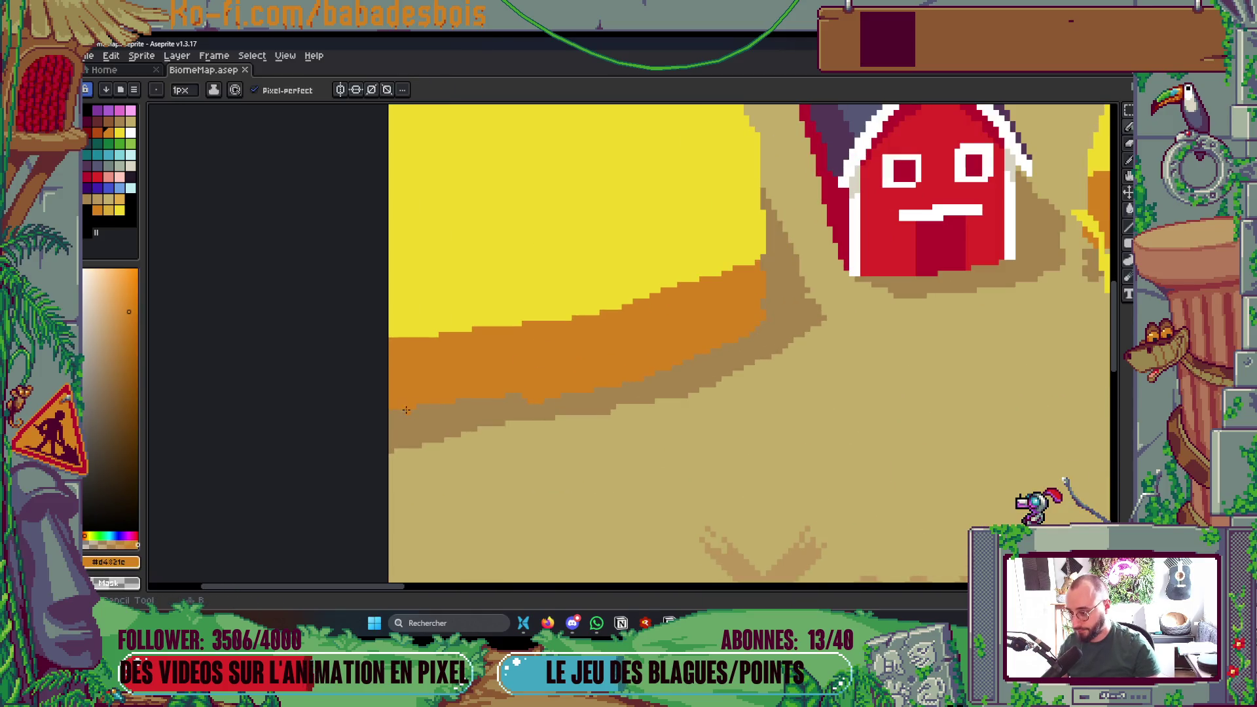
left_click(503, 398)
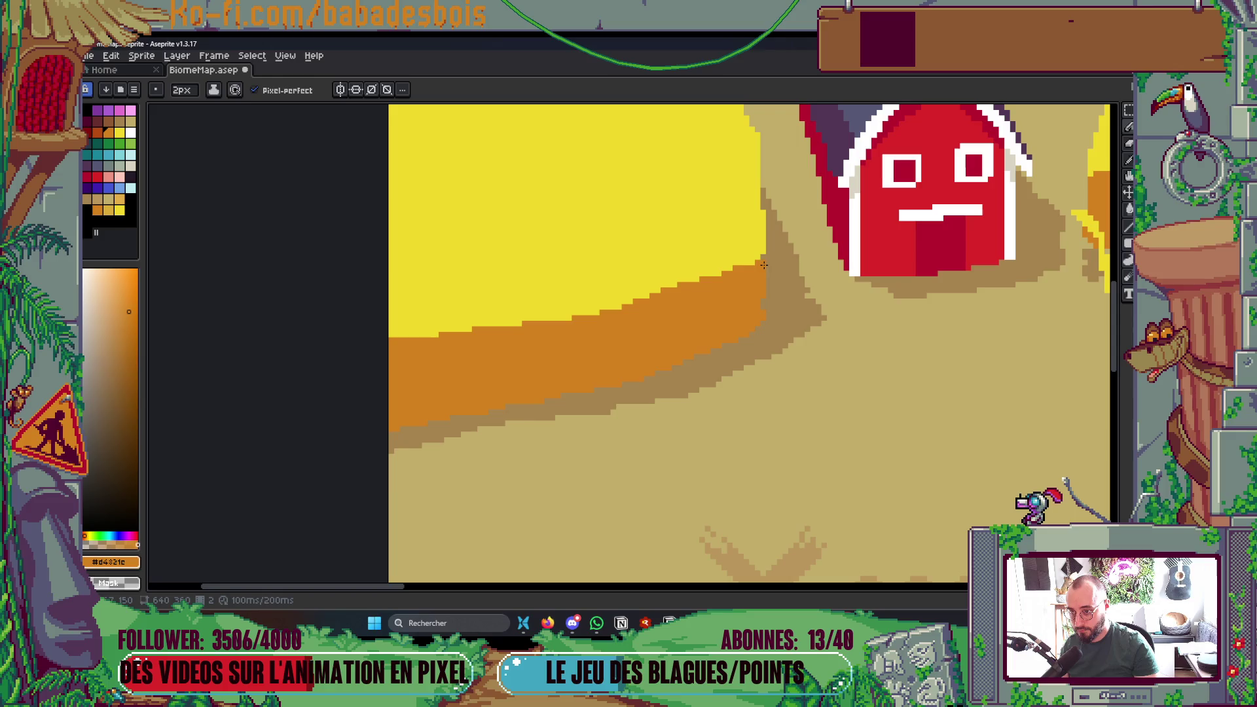
left_click_drag(763, 261, 758, 278)
- Save BiomeMap.aseprite again
scroll(763, 311, "down", 3)
scroll(760, 281, "up", 1)
key("ctrl+s")
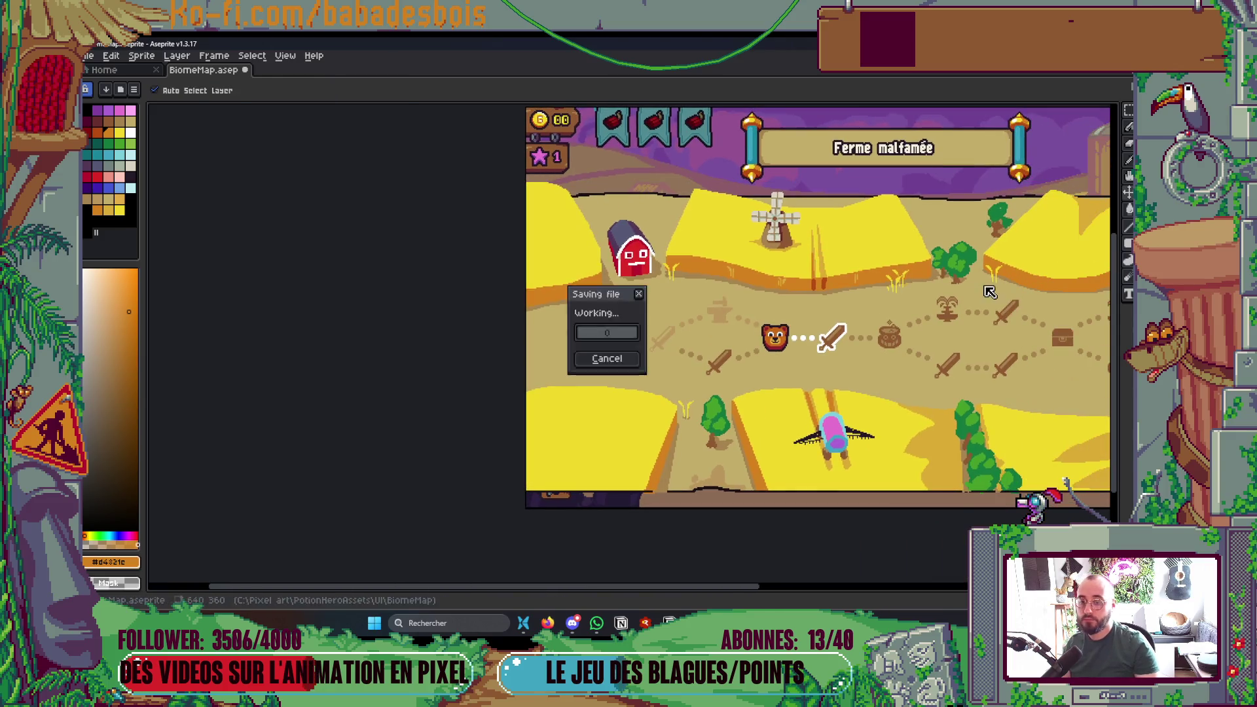
scroll(758, 262, "up", 1)
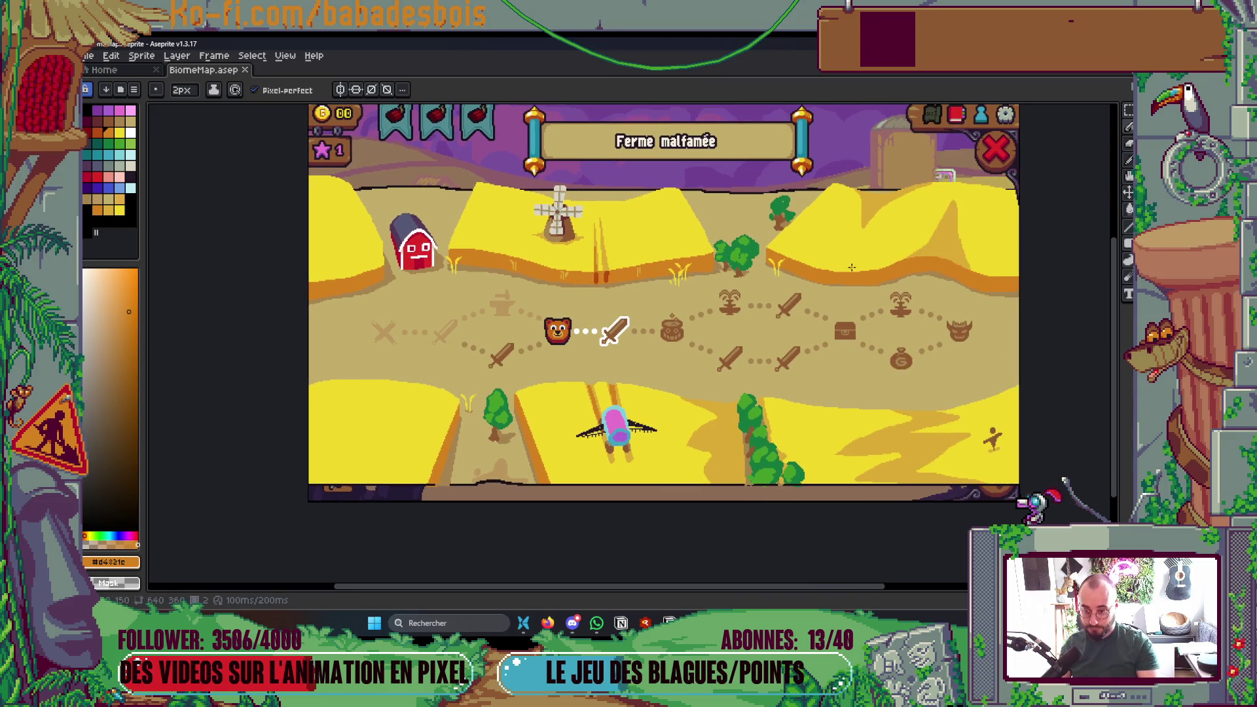
scroll(891, 441, "up", 3)
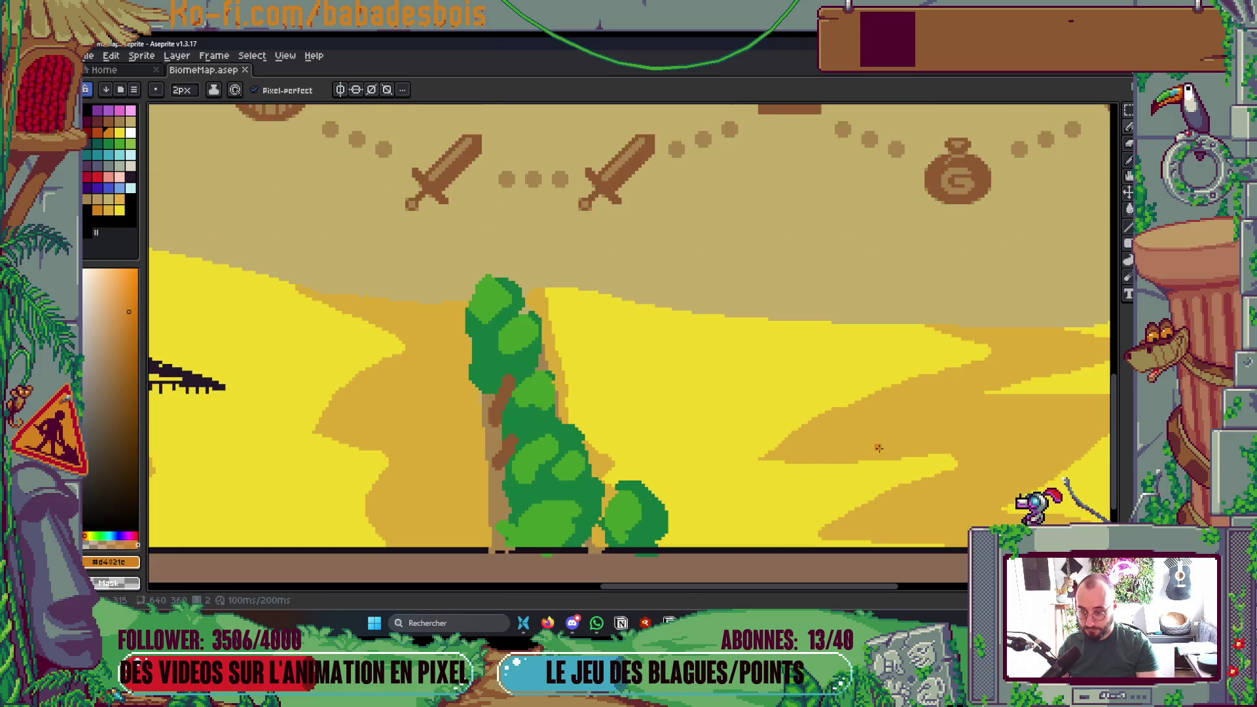
- Cover the orange streak in the lower-right field with yellow #f1d72a and save
left_click(767, 455, "alt")
mouse_move(767, 456)
left_mouse_down()
mouse_move(845, 410)
mouse_move(799, 425)
mouse_move(755, 472)
left_mouse_up()
left_click_drag(828, 413, 777, 439)
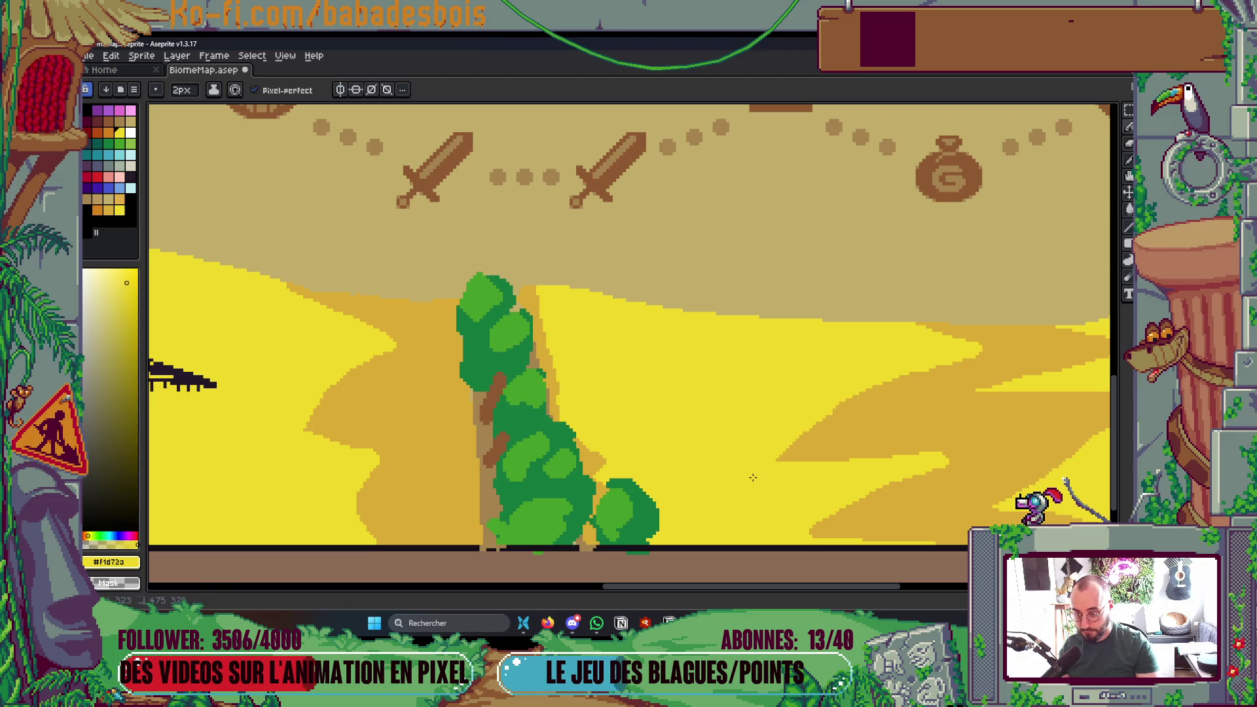
key("ctrl+s")
- Move the view to the central tree and sample its green for the pencil
scroll(754, 477, "down", 5)
scroll(894, 469, "up", 3)
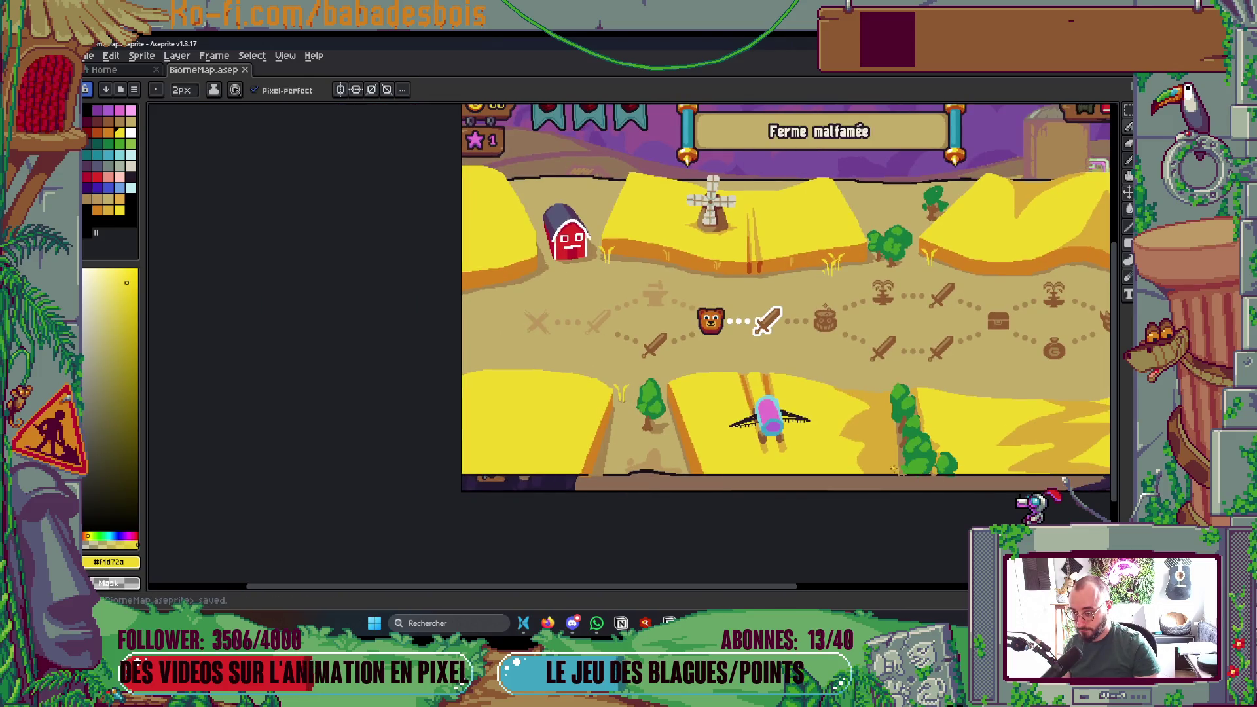
scroll(798, 469, "left", 2)
scroll(629, 439, "up", 2)
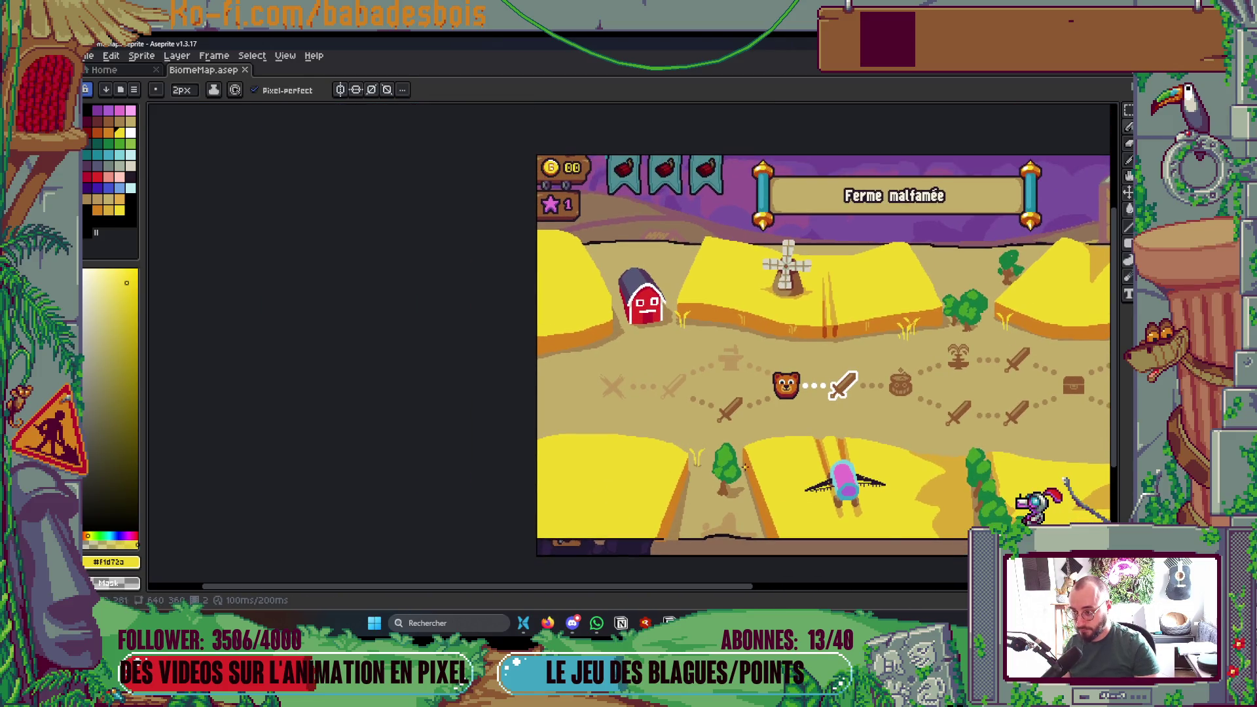
scroll(683, 463, "right", 4)
right_click(566, 285)
scroll(818, 432, "right", 3)
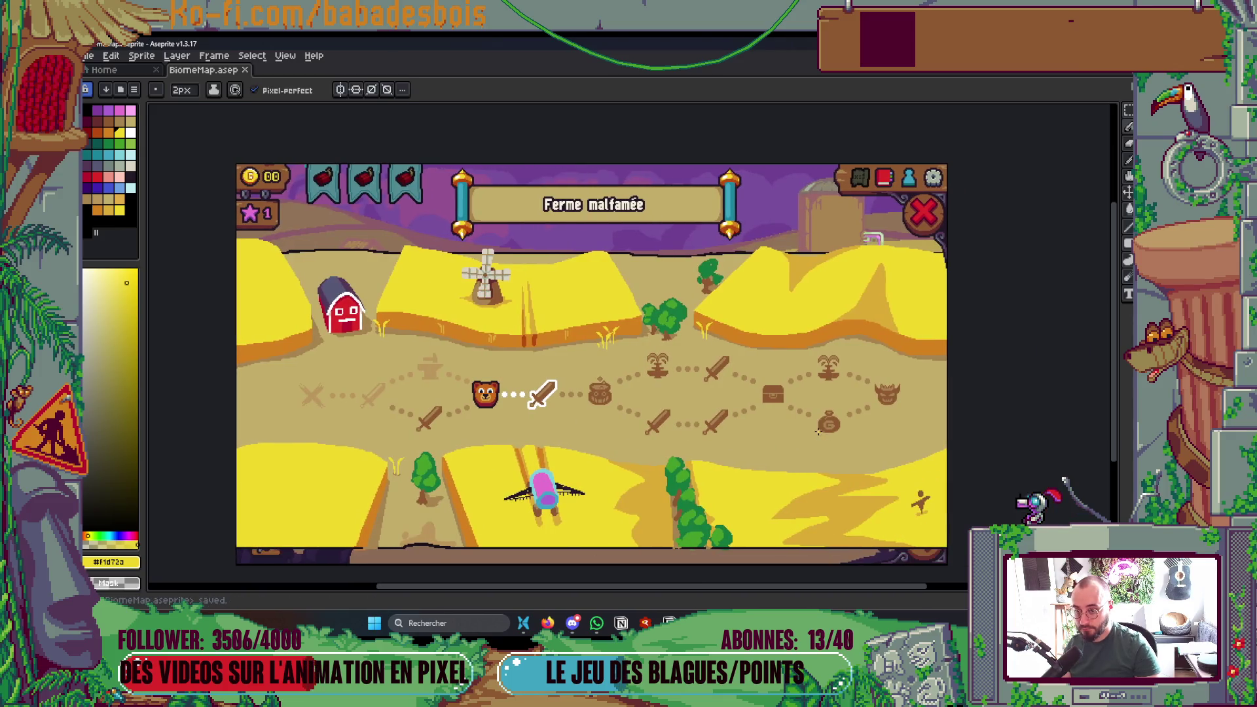
scroll(611, 391, "up", 5)
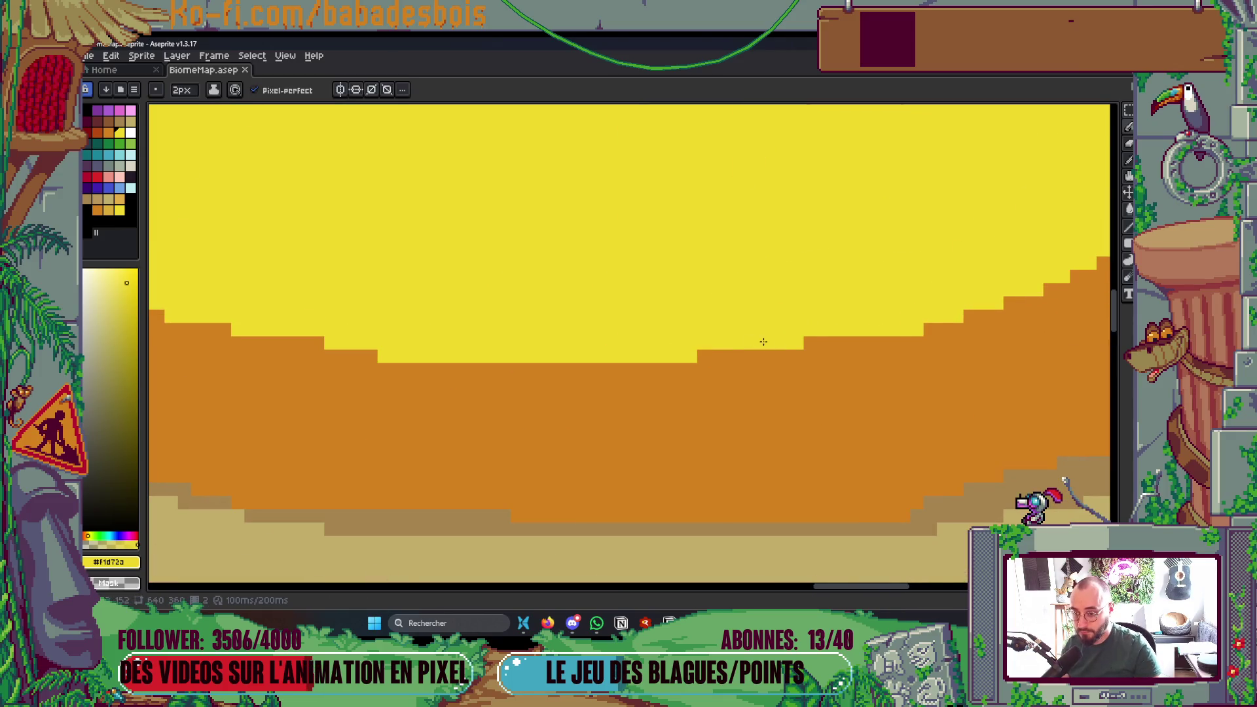
scroll(611, 391, "down", 4)
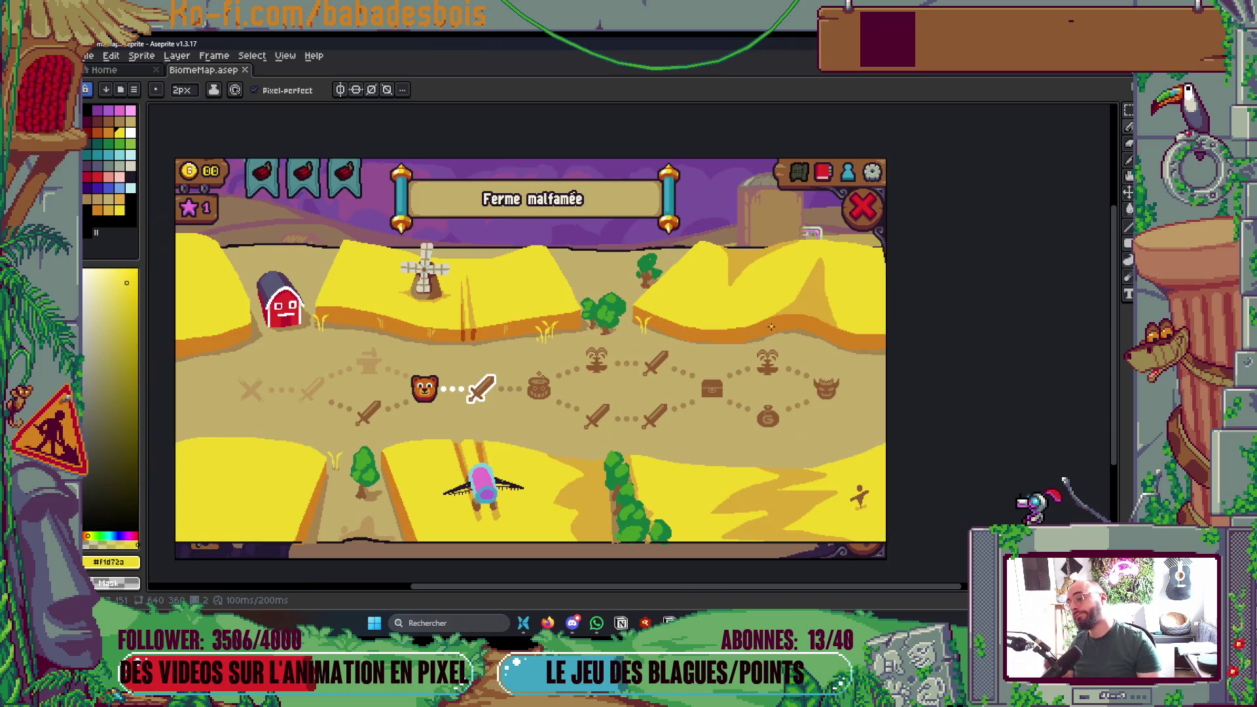
scroll(755, 301, "down", 1)
scroll(750, 303, "up", 3)
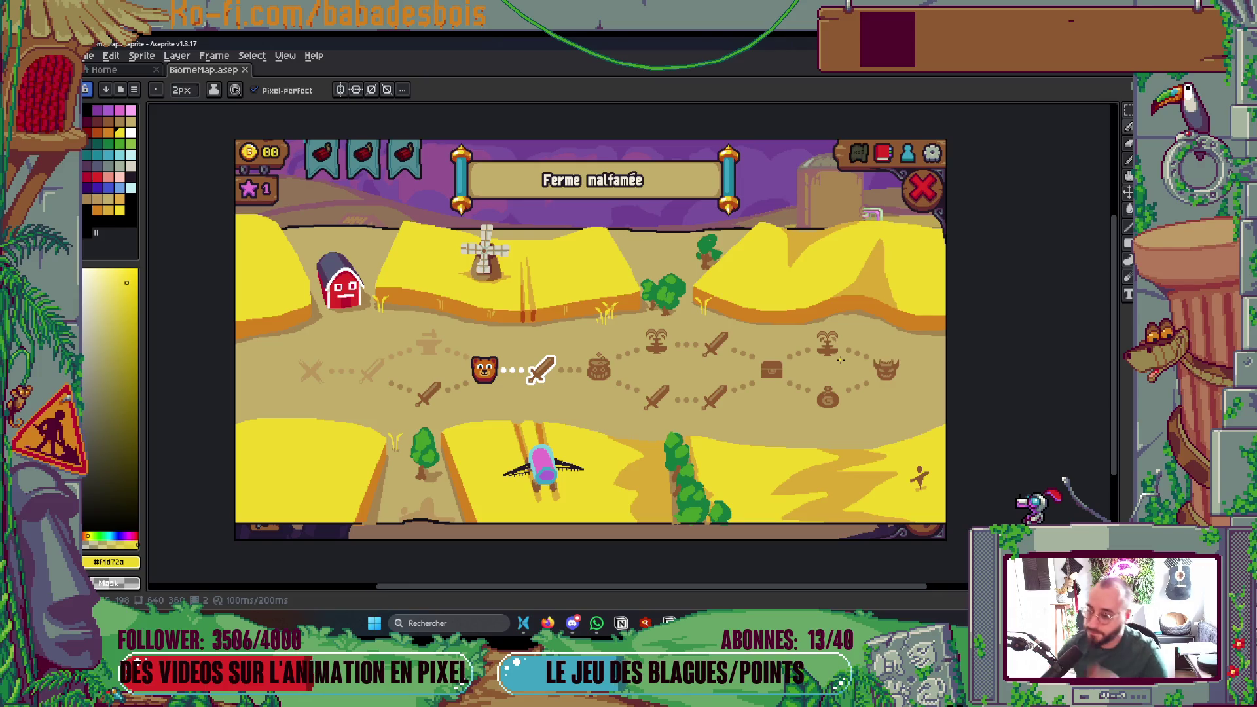
key("i")
scroll(410, 189, "up", 2)
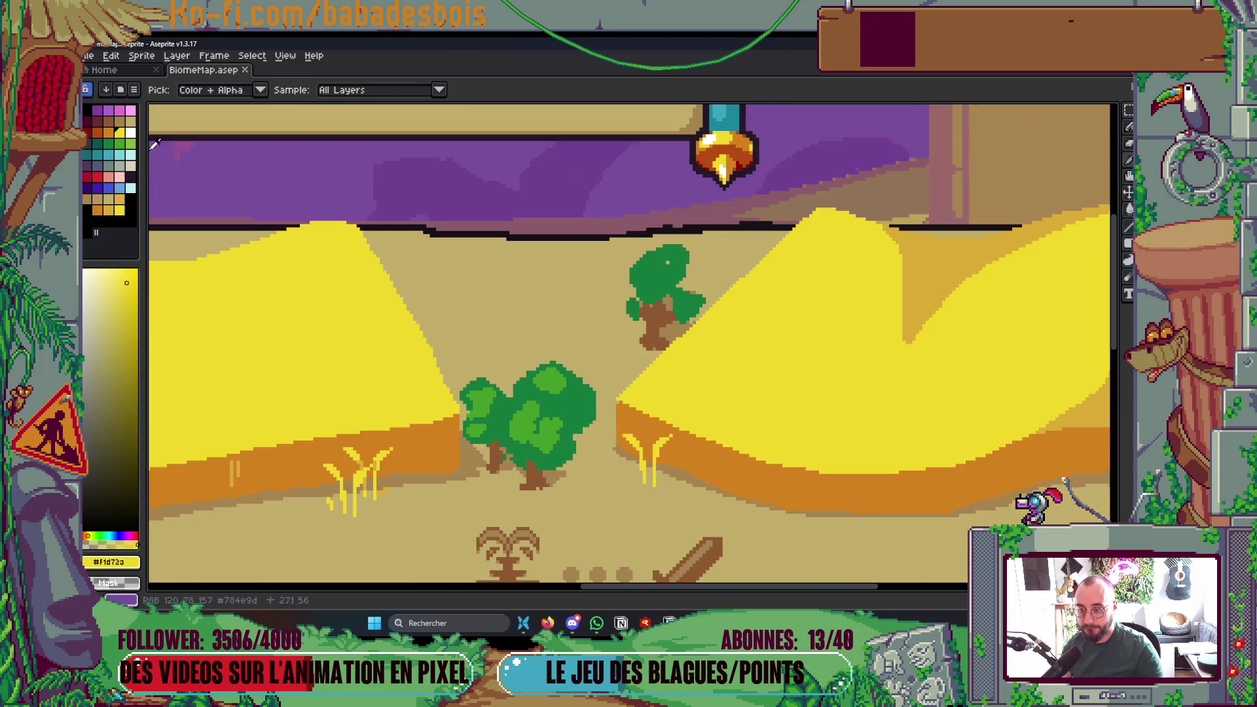
left_click(558, 366)
scroll(642, 275, "up", 1)
key("b")
- Paint light-green highlights on the treetop, crown and left and right foliage clumps
scroll(641, 262, "up", 1)
mouse_move(613, 259)
left_mouse_down()
mouse_move(643, 250)
mouse_move(606, 268)
mouse_move(622, 282)
mouse_move(612, 246)
mouse_move(605, 271)
mouse_move(592, 223)
left_mouse_up()
left_click(694, 283)
mouse_move(678, 329)
left_mouse_down()
mouse_move(672, 347)
mouse_move(665, 313)
mouse_move(694, 335)
mouse_move(710, 331)
left_mouse_up()
mouse_move(567, 340)
left_mouse_down()
mouse_move(580, 330)
mouse_move(593, 347)
left_mouse_up()
left_click_drag(681, 354, 700, 341)
scroll(694, 279, "down", 5)
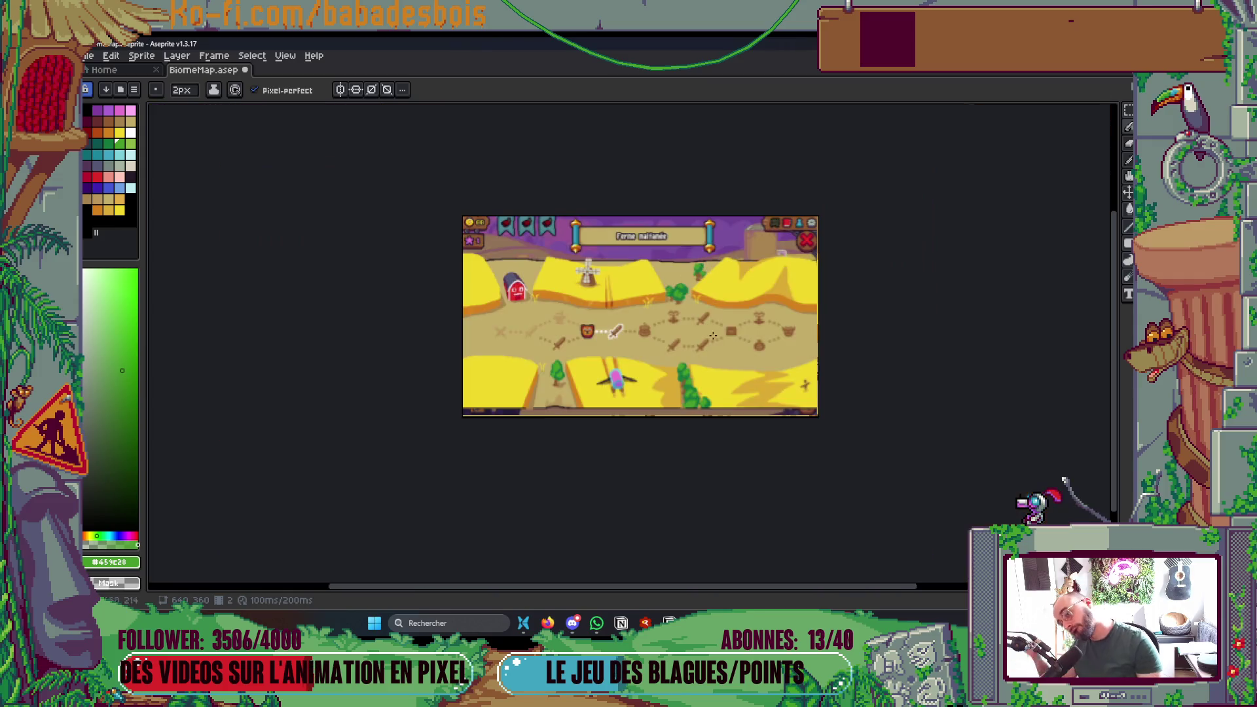
- Try a brown stroke near the tree, then undo it
scroll(778, 316, "up", 2)
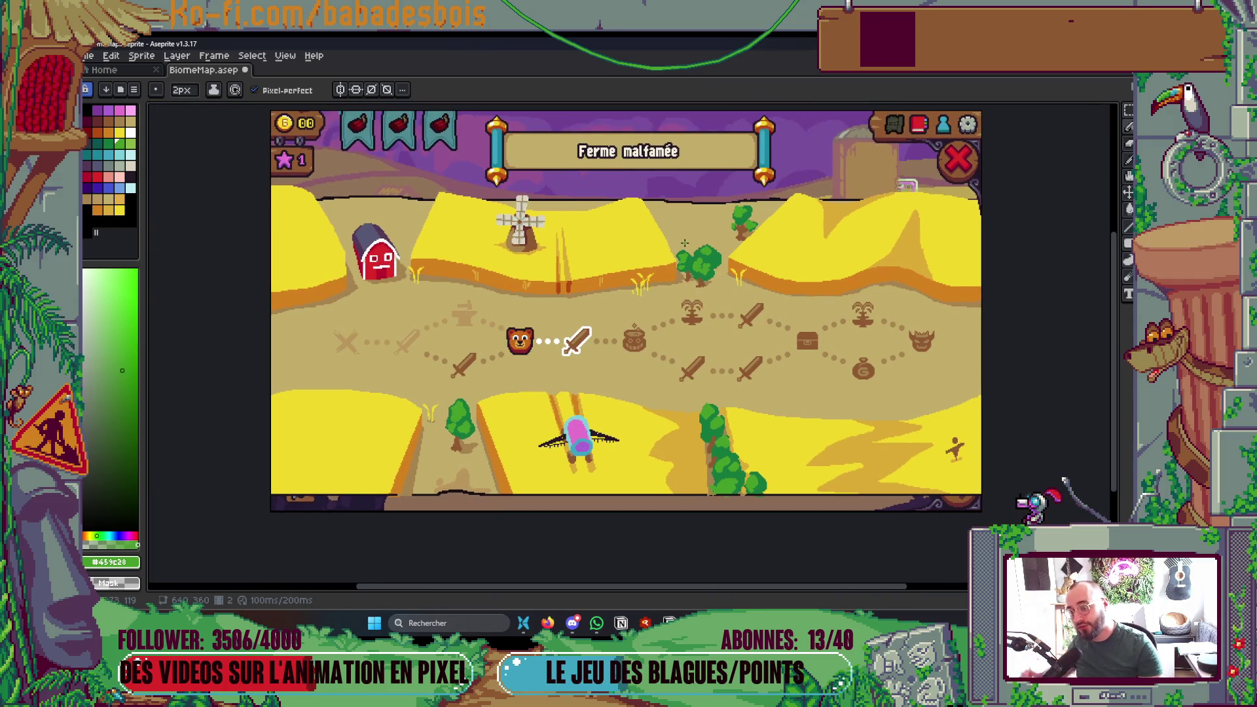
scroll(684, 243, "up", 3)
scroll(679, 353, "up", 2)
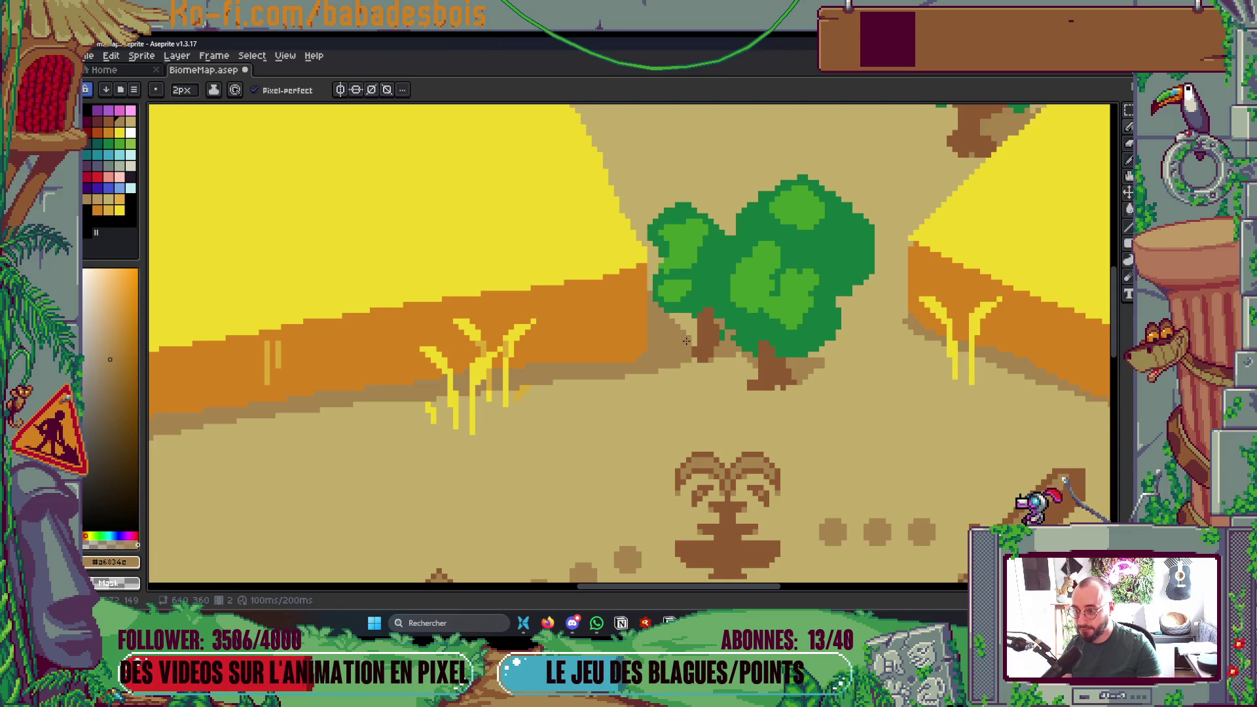
scroll(651, 270, "up", 3)
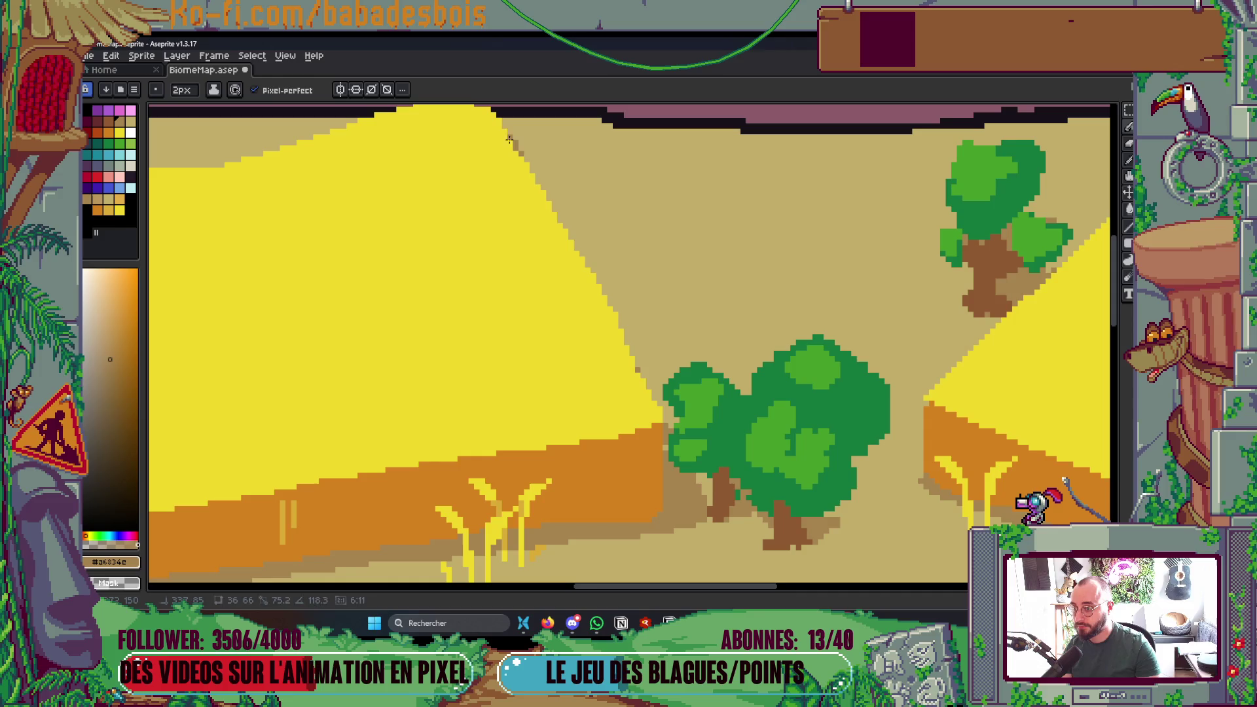
mouse_move(680, 172)
left_mouse_down()
mouse_move(711, 223)
mouse_move(687, 200)
left_mouse_up()
key("ctrl+z")
- Paint a darker brown shadow patch on the ground behind the barn under the ridge line
scroll(719, 169, "down", 5)
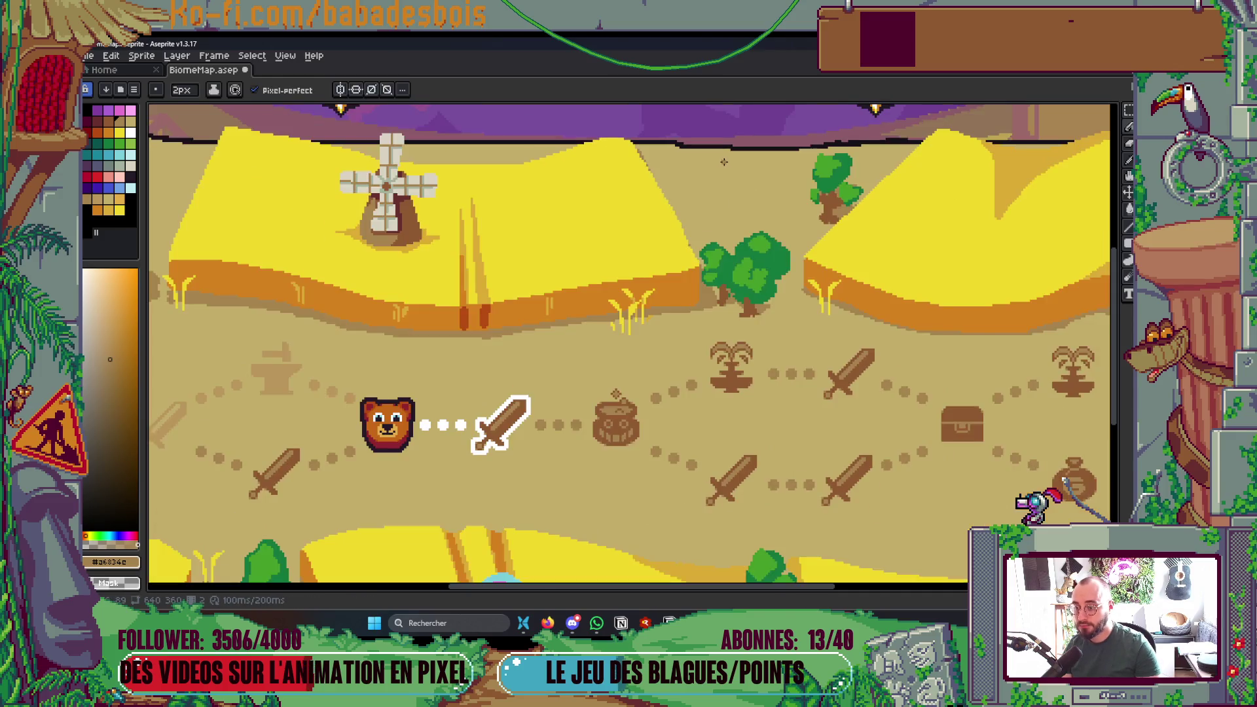
scroll(724, 162, "up", 1)
scroll(725, 160, "up", 4)
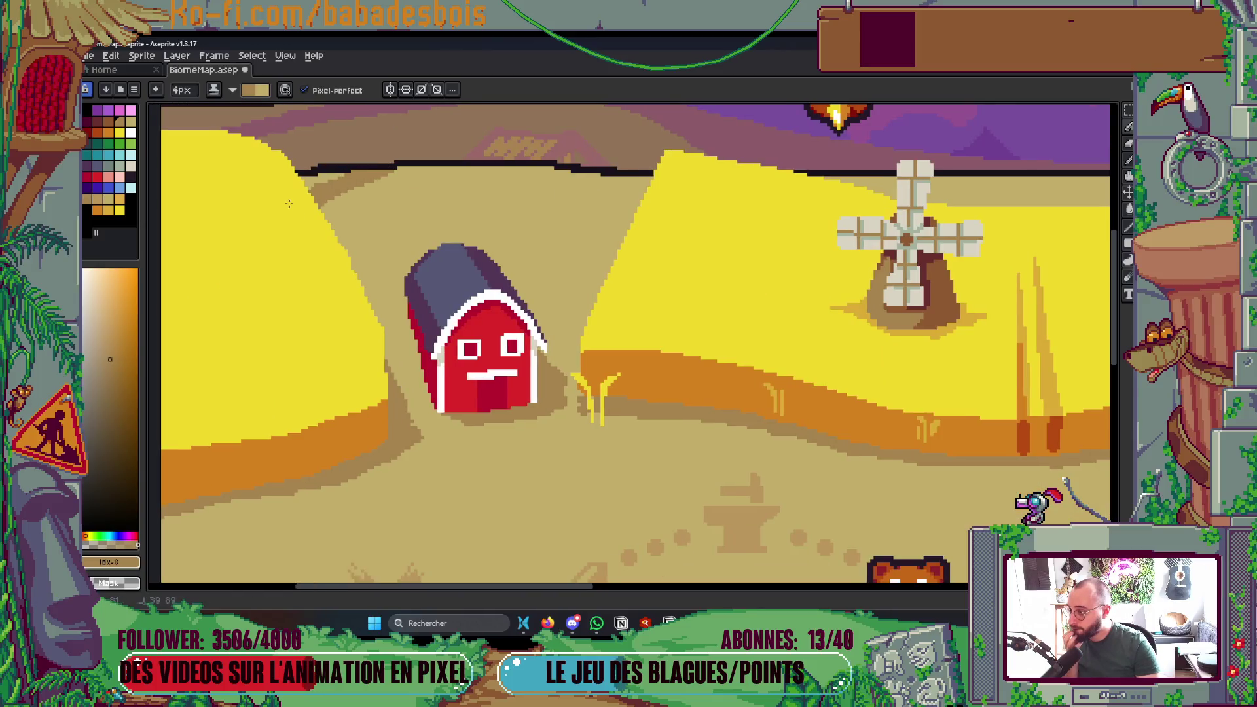
left_click_drag(585, 186, 655, 192)
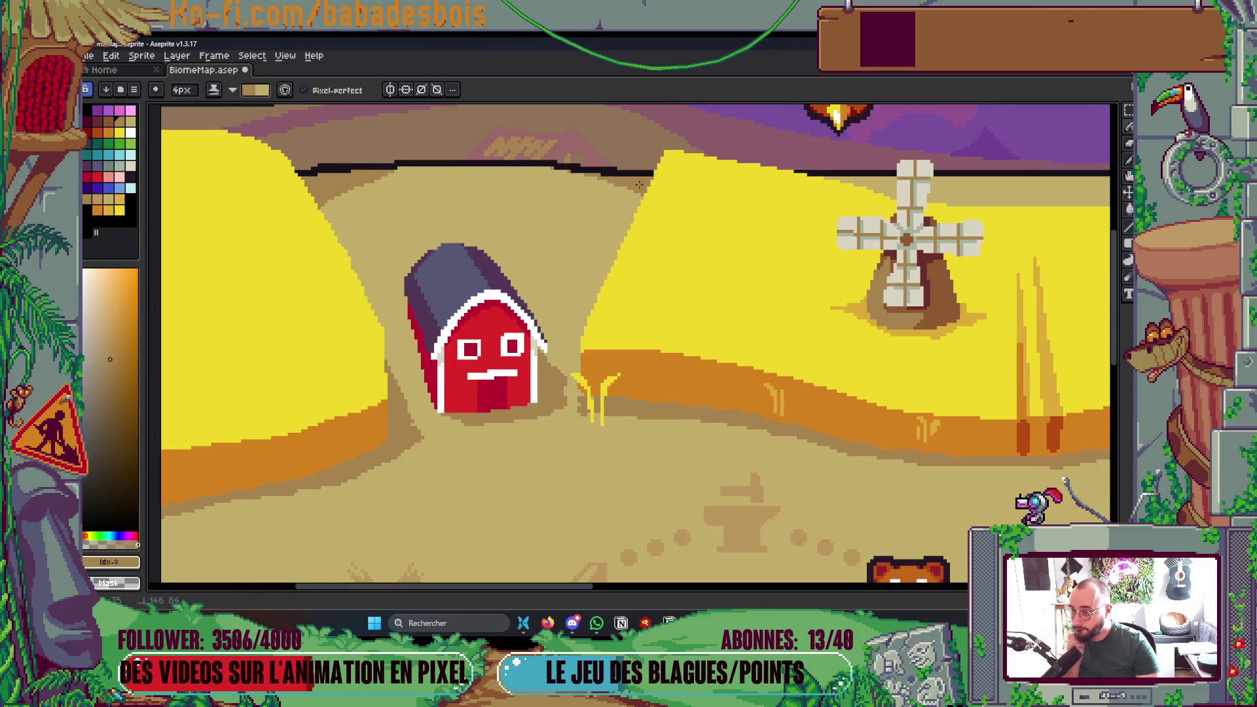
mouse_move(576, 206)
left_mouse_down()
mouse_move(556, 196)
mouse_move(596, 215)
mouse_move(560, 208)
left_mouse_up()
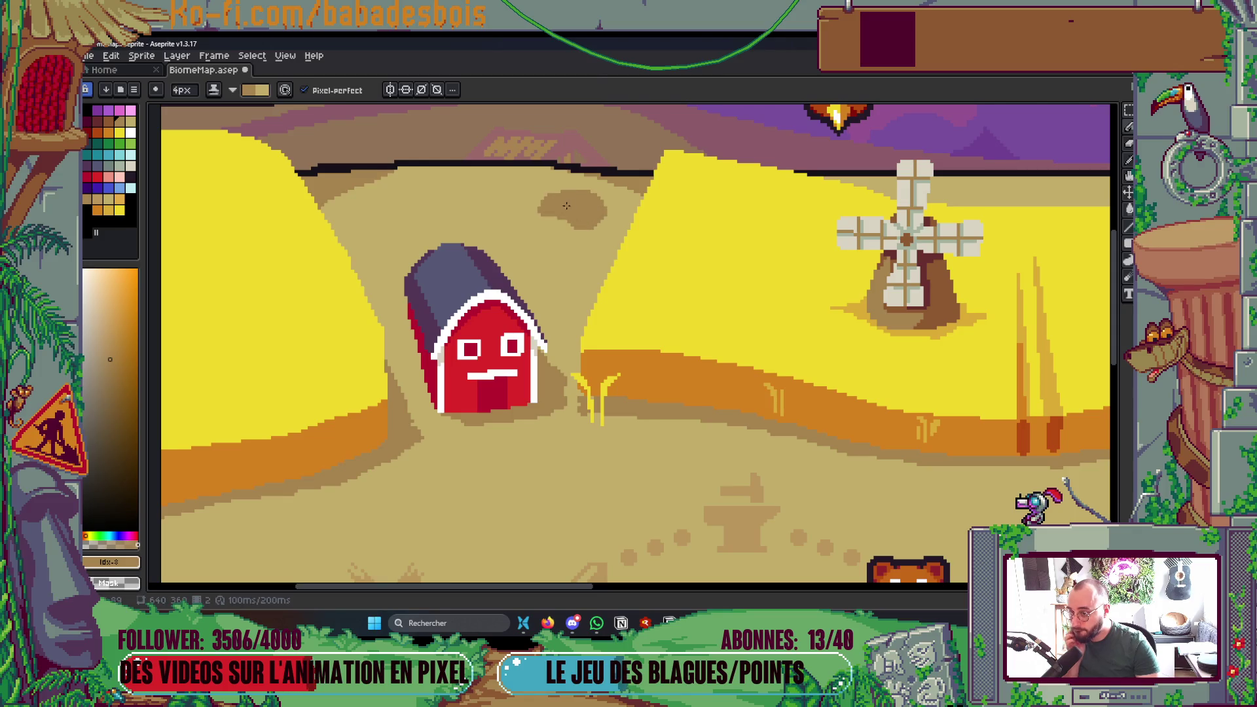
scroll(559, 208, "down", 5)
scroll(938, 326, "up", 3)
- Paint tan ground over the windmill field's top edge
mouse_move(938, 326)
left_mouse_down()
mouse_move(903, 349)
mouse_move(759, 333)
left_mouse_up()
scroll(596, 269, "up", 4)
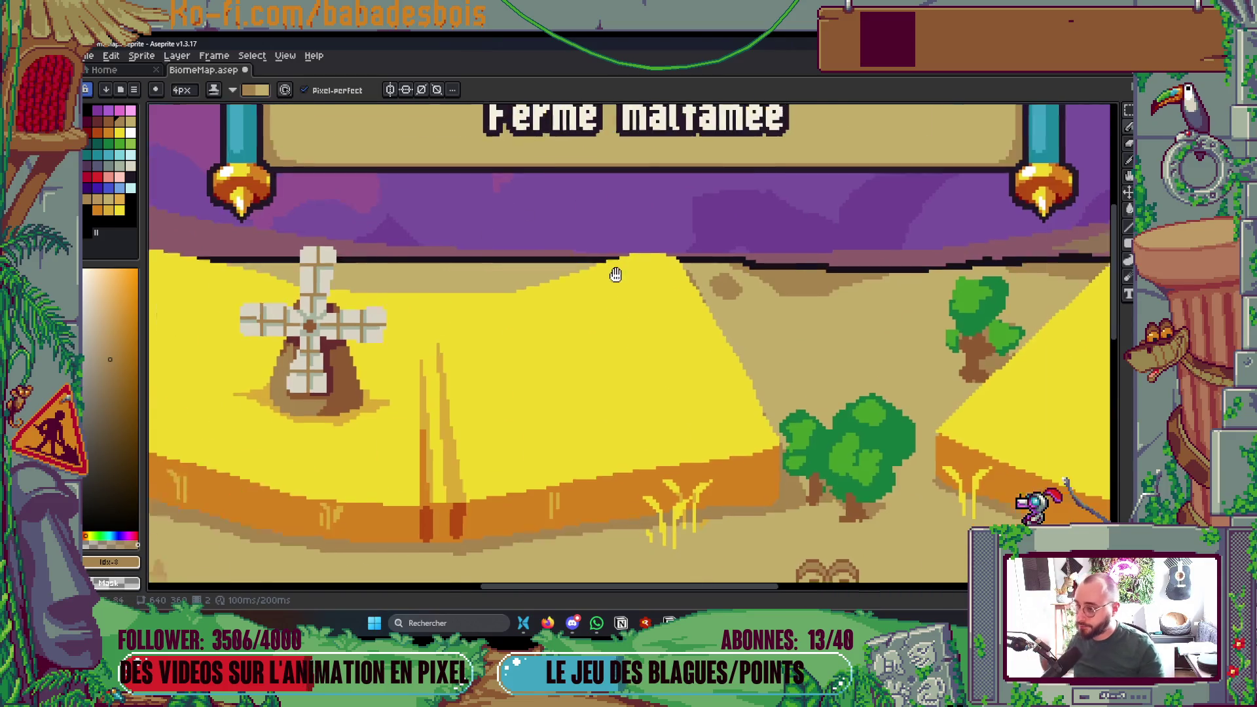
key("space")
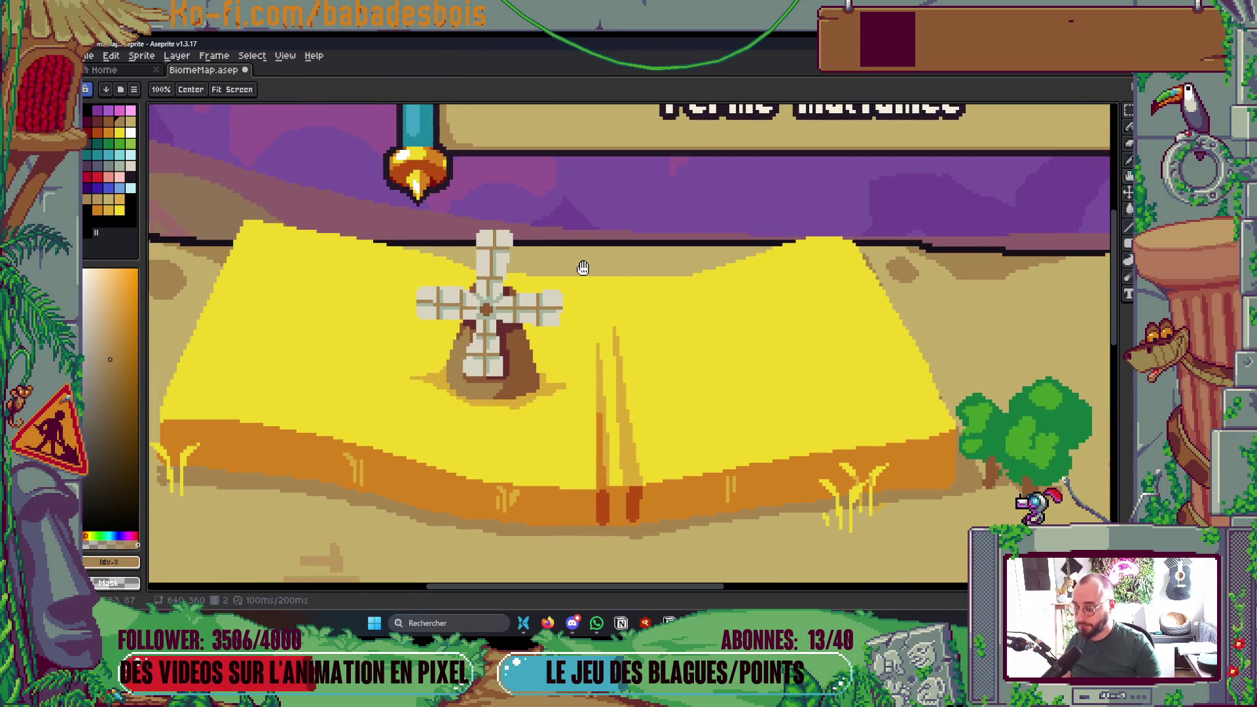
mouse_move(712, 280)
left_mouse_down()
mouse_move(577, 252)
mouse_move(701, 269)
mouse_move(808, 253)
left_mouse_up()
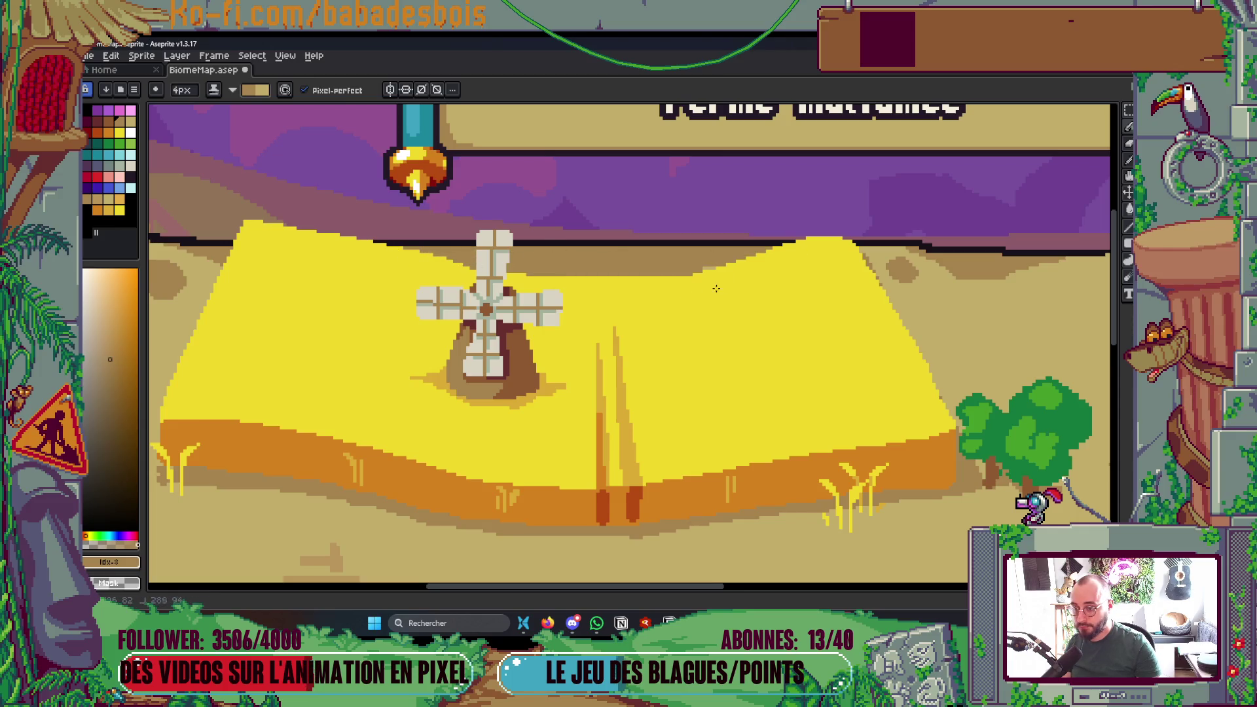
scroll(620, 293, "down", 5)
scroll(867, 351, "up", 2)
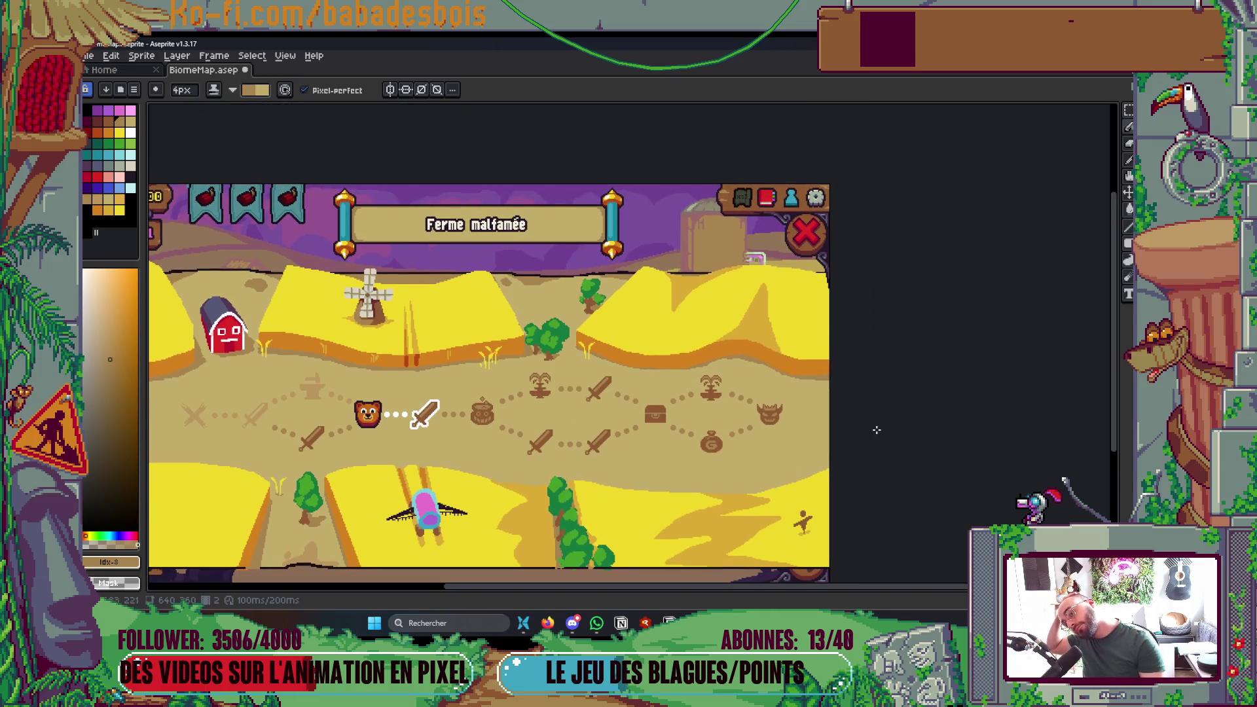
- Bucket-fill the shadow below the tree with the path-edge brown instead of dark brown
scroll(729, 477, "down", 2)
scroll(617, 537, "up", 4)
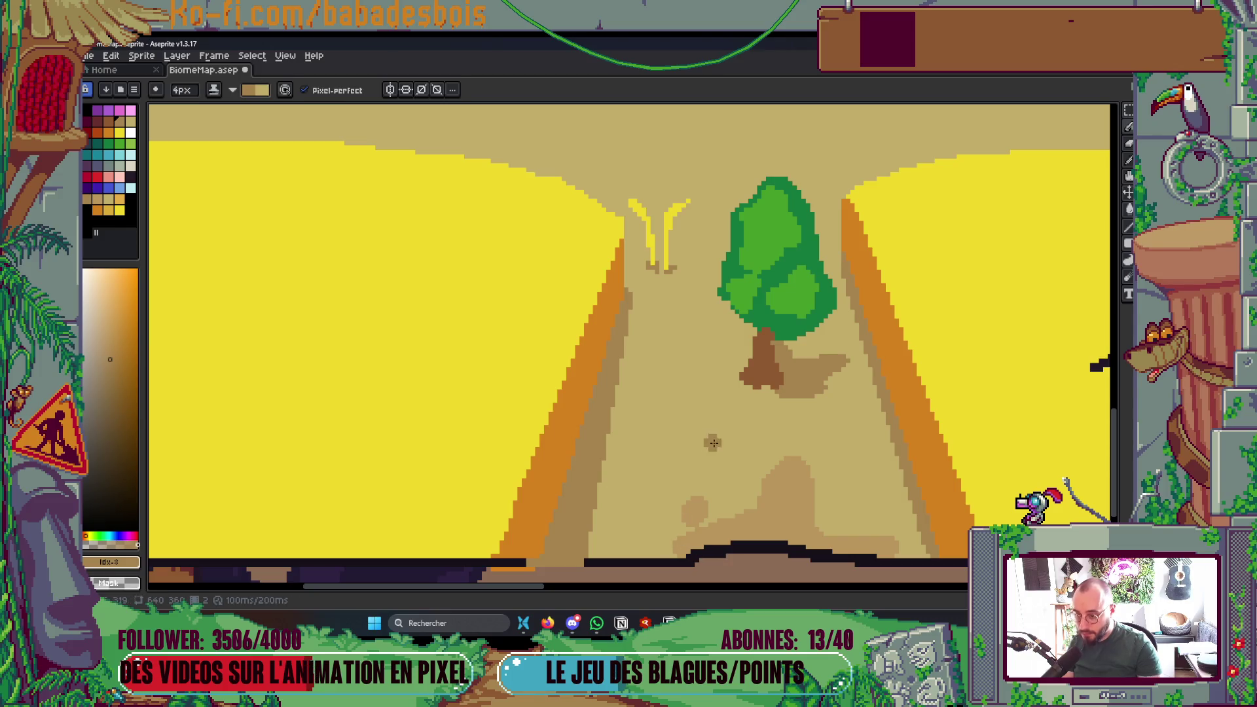
key("g")
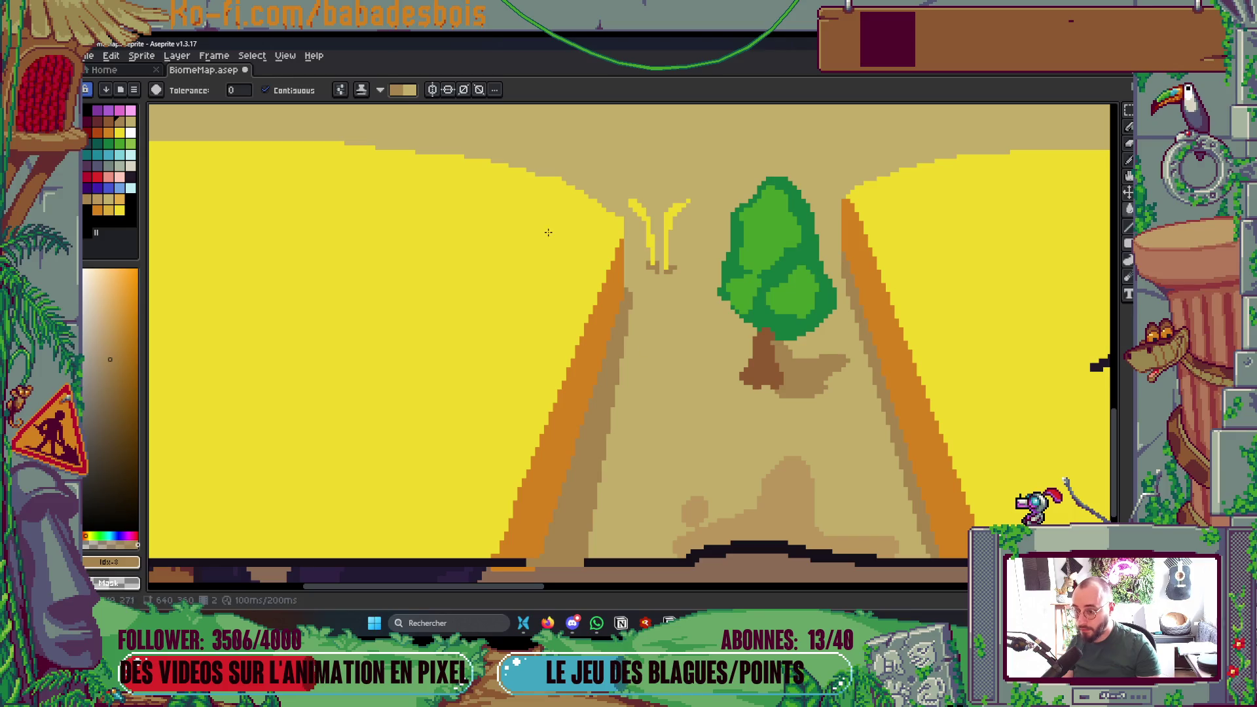
left_click(361, 90)
left_click(386, 103)
left_click(786, 485)
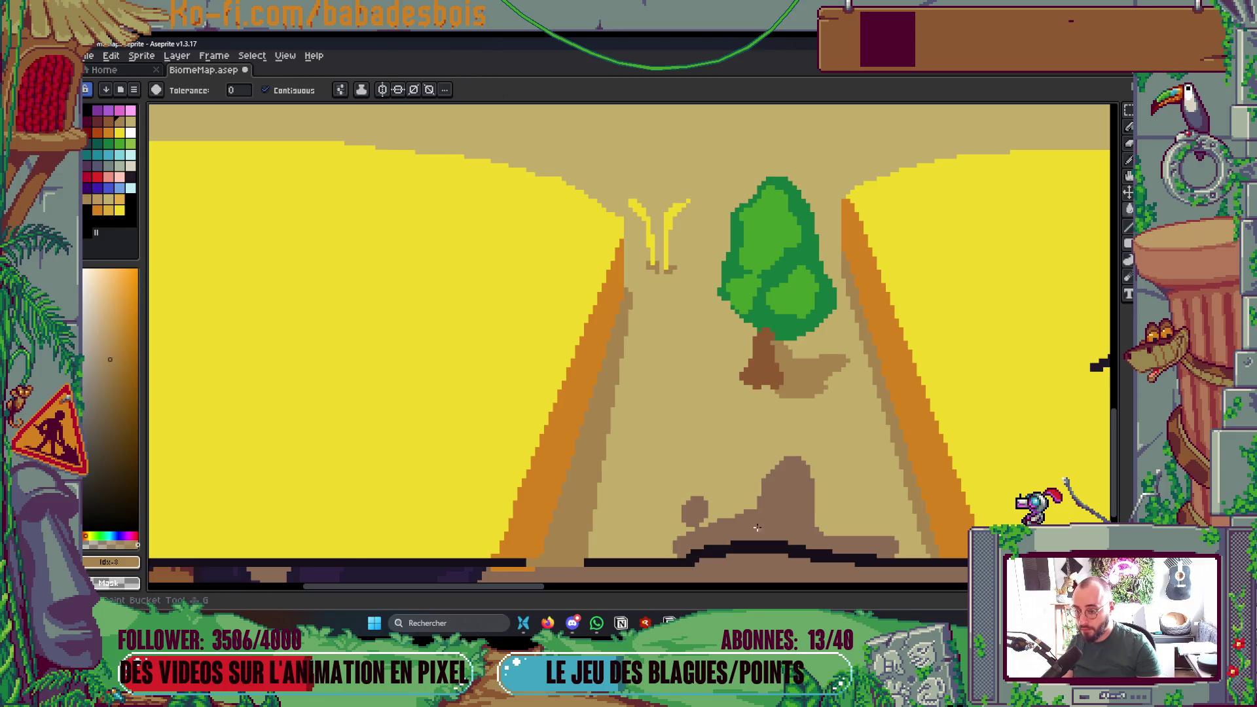
left_click_drag(760, 465, 709, 414)
key("i")
key("ctrl+z")
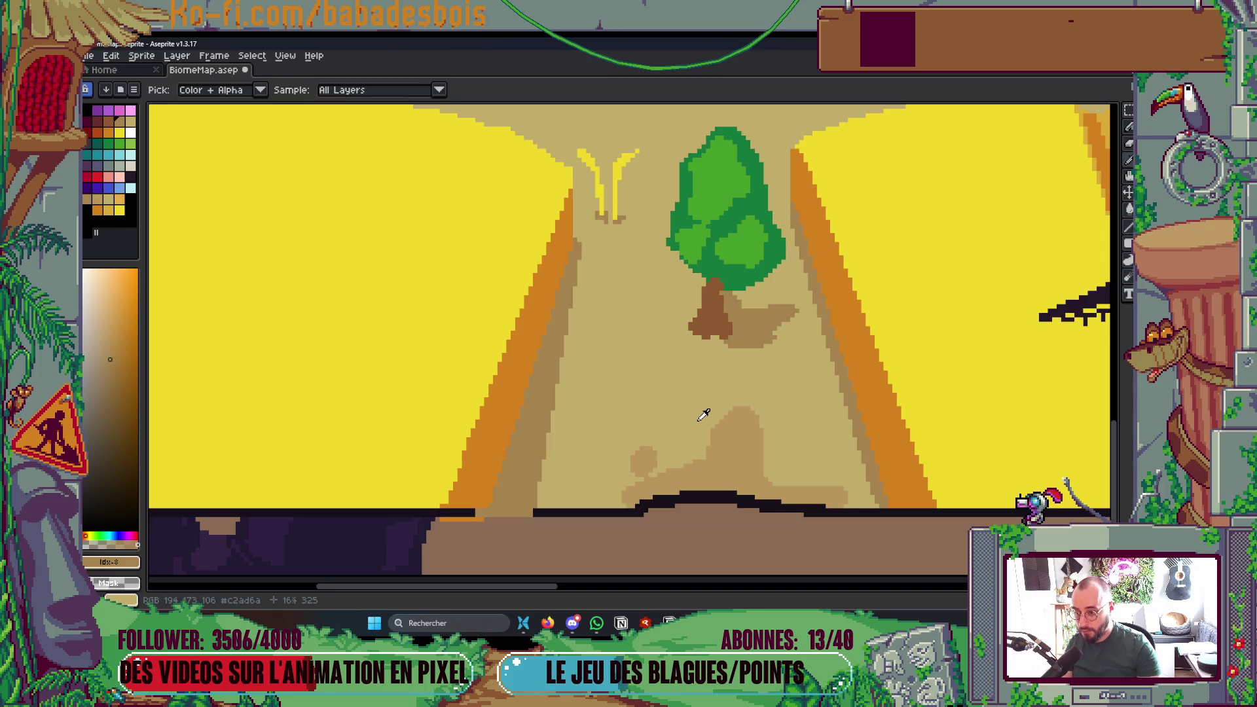
left_click(521, 453)
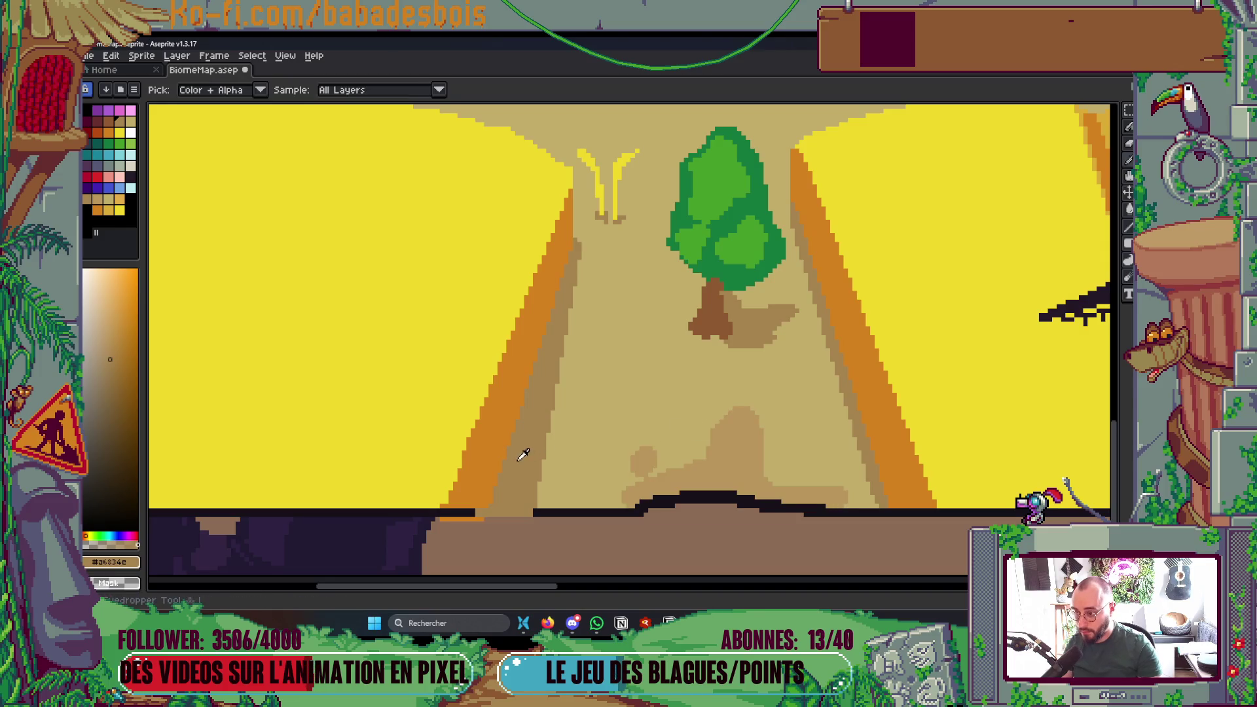
left_click(726, 467)
- Pencil light tan from the palette over part of the shadow left of the tree
key("b")
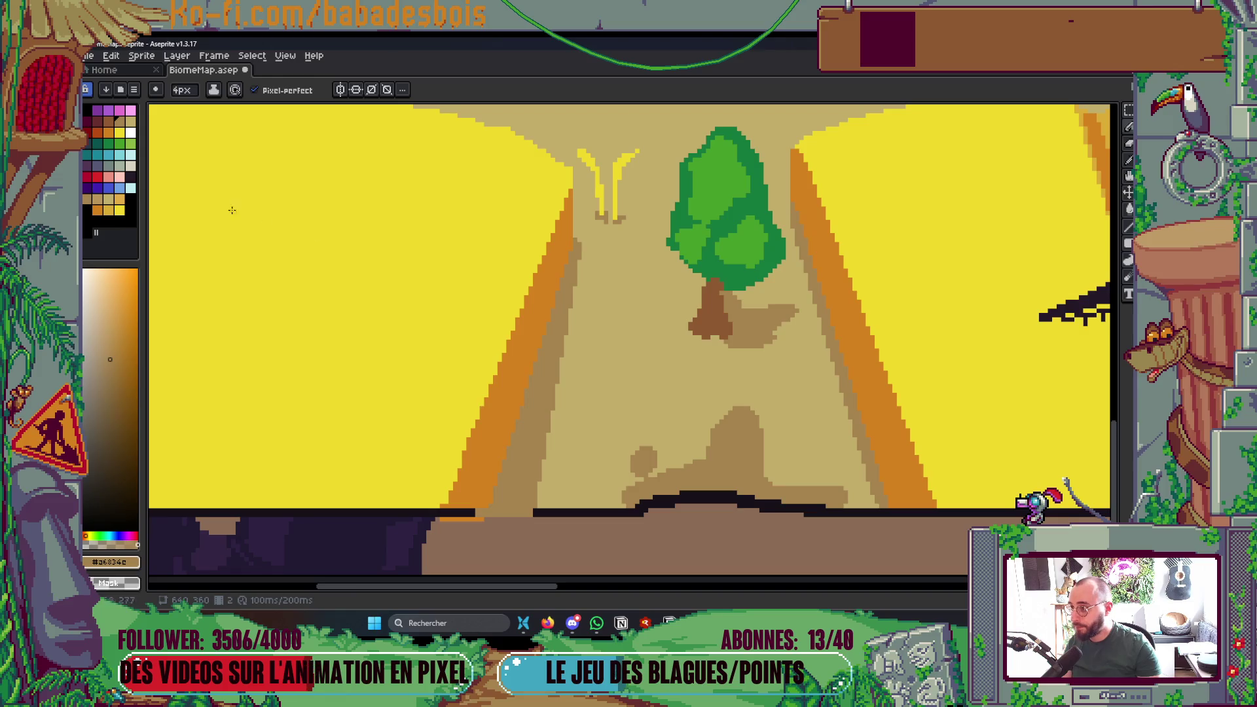
left_click(101, 124)
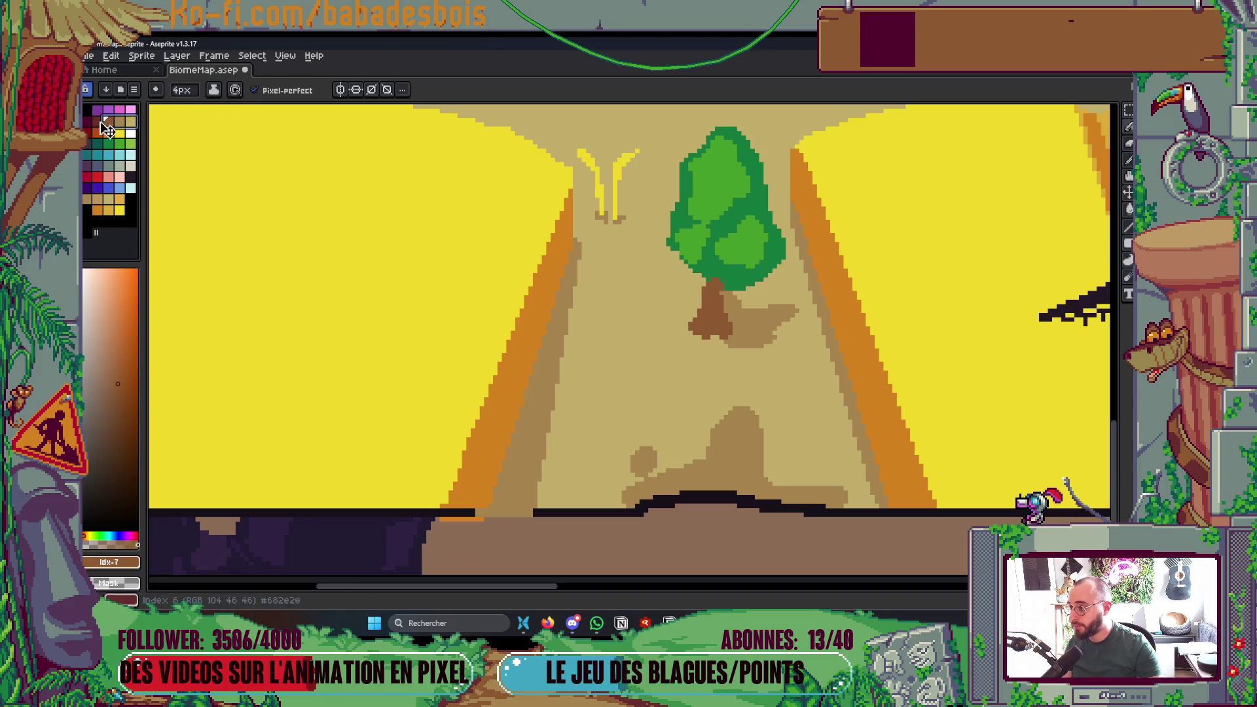
left_click(120, 121)
left_click(213, 89)
left_click(262, 159)
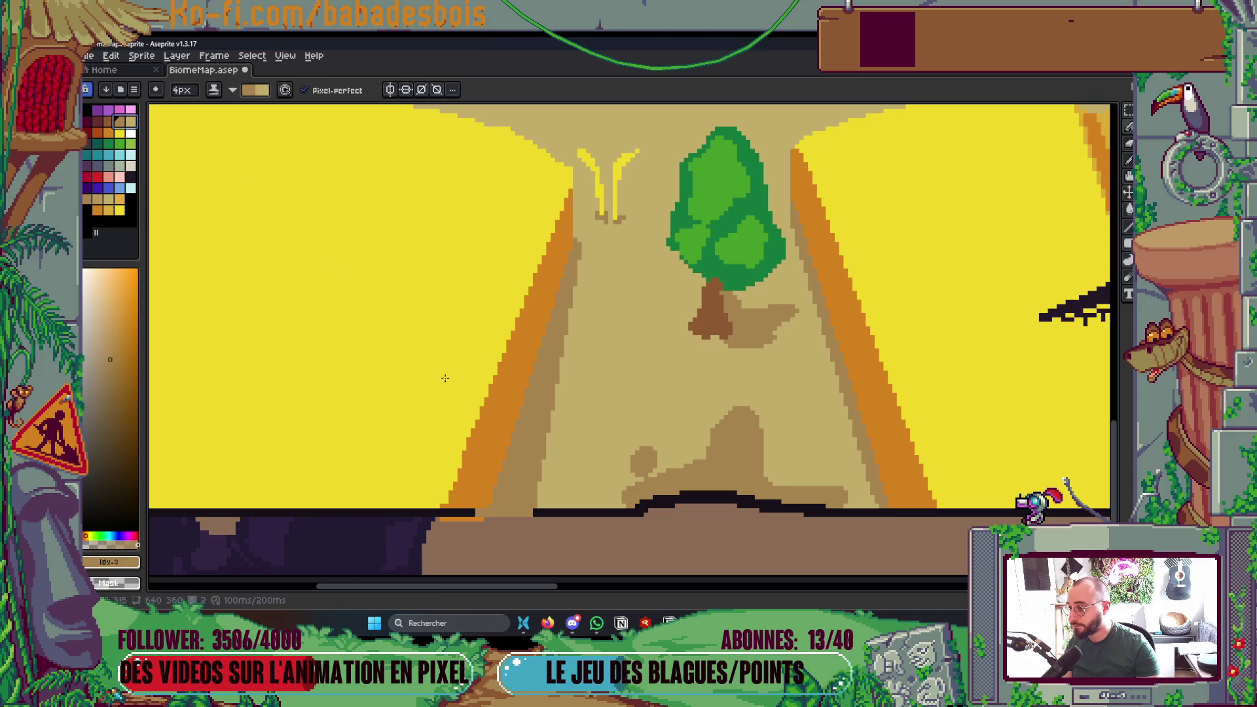
left_click_drag(577, 435, 536, 476)
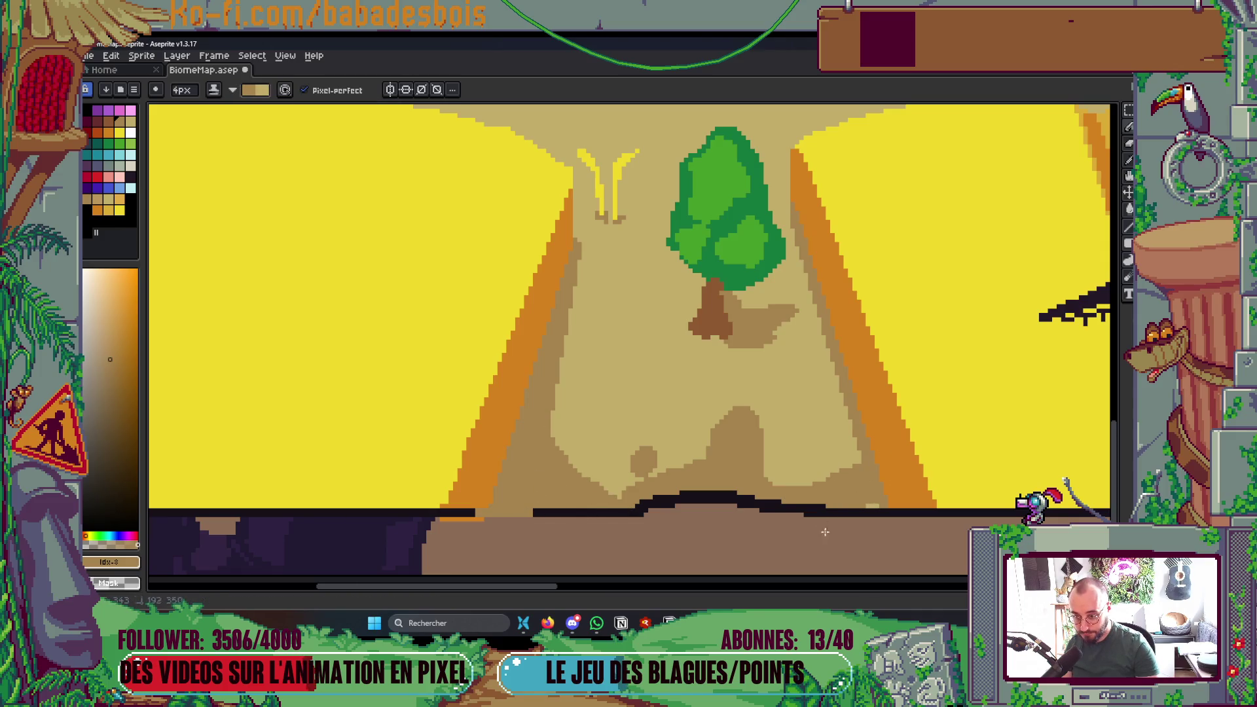
scroll(828, 527, "down", 3)
scroll(1046, 447, "up", 1)
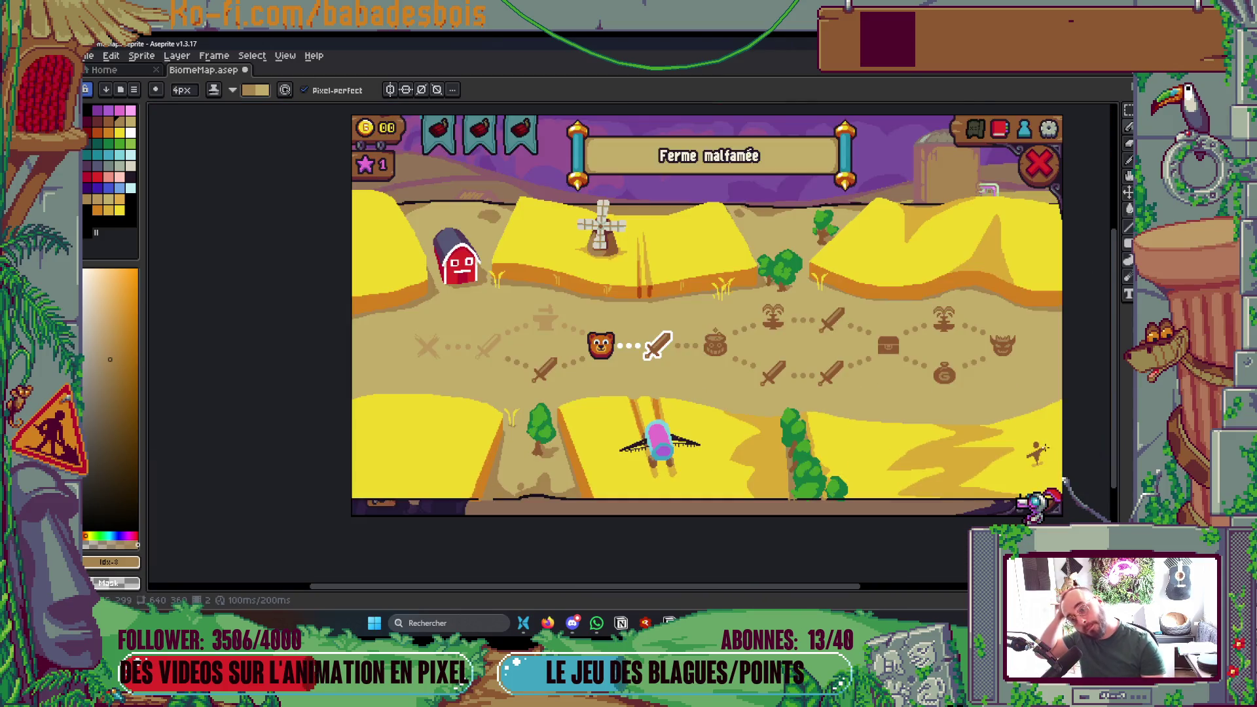
- Zoom out to review the whole farm map, save BiomeMap.aseprite, and zoom back near the windmill
scroll(903, 401, "down", 1)
scroll(1004, 408, "up", 1)
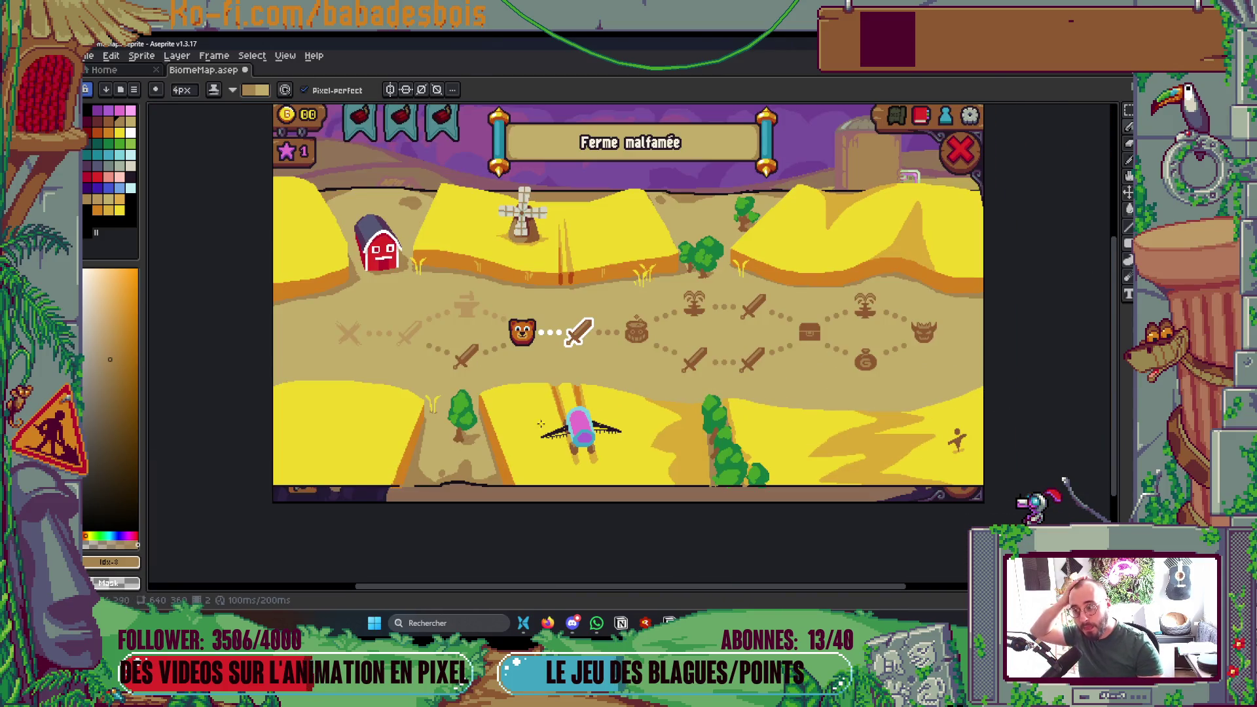
scroll(293, 389, "up", 1)
scroll(308, 361, "down", 2)
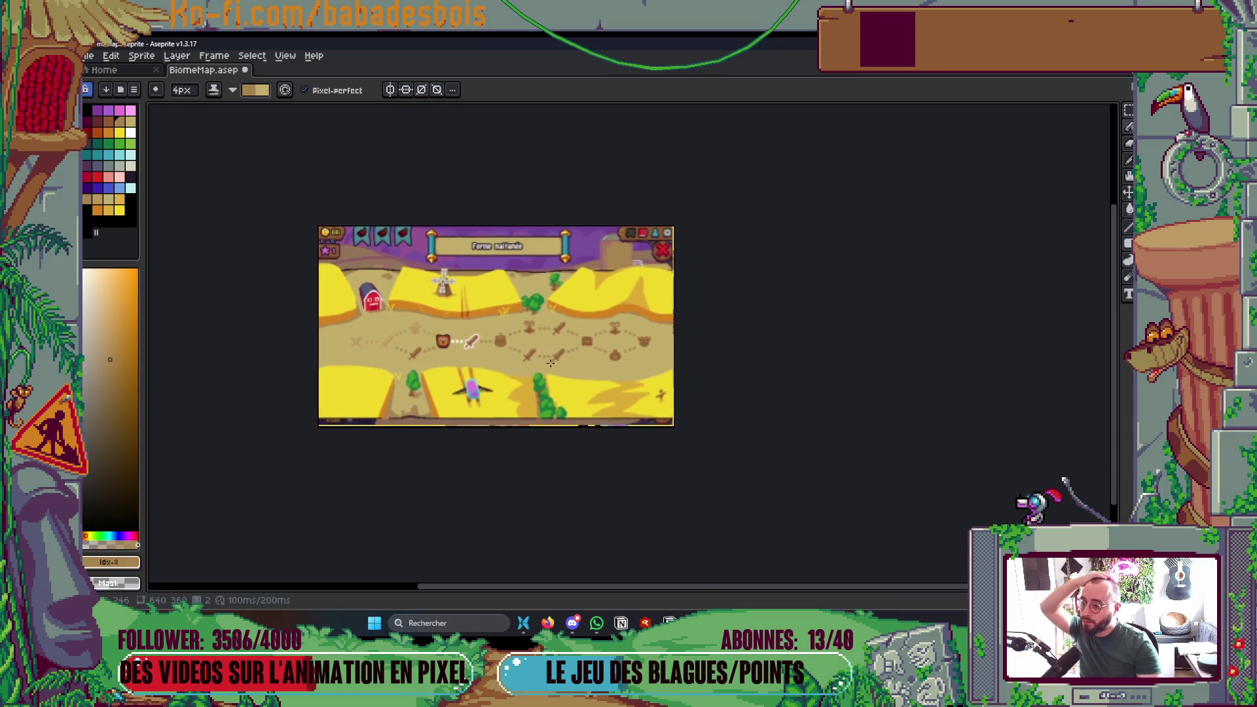
scroll(486, 332, "up", 1)
scroll(642, 395, "up", 1)
scroll(720, 392, "down", 1)
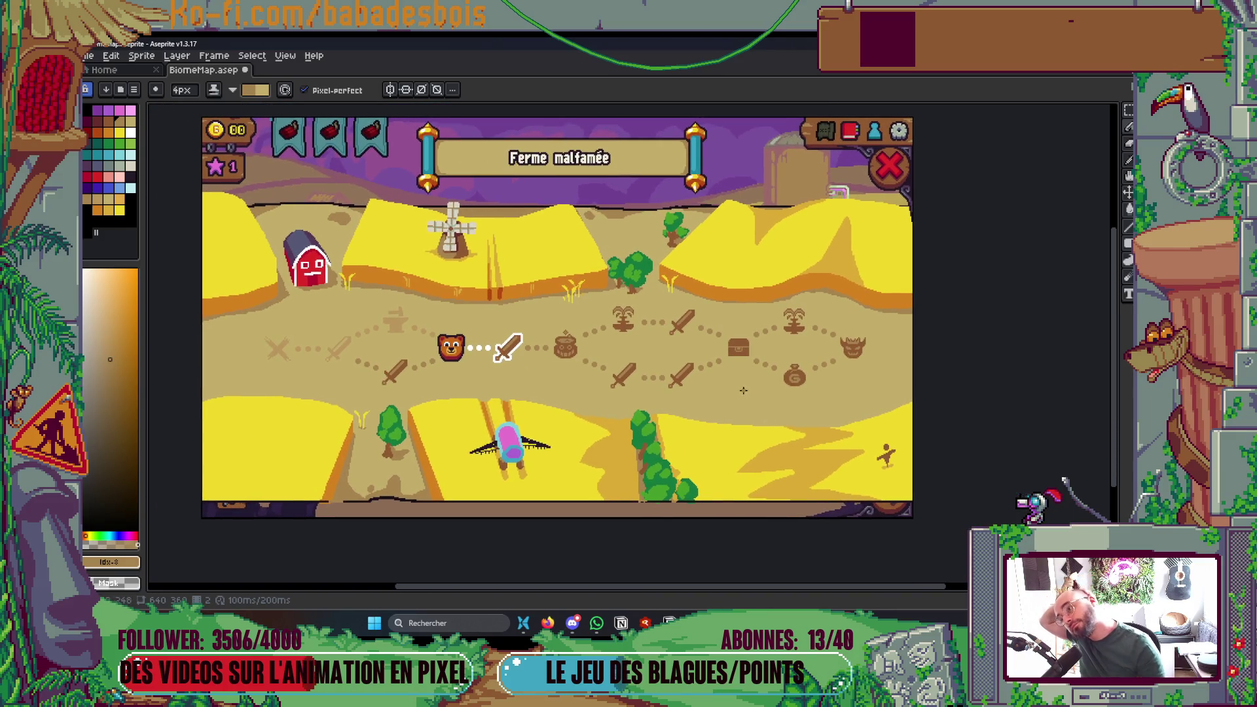
scroll(773, 388, "up", 1)
scroll(886, 382, "down", 1)
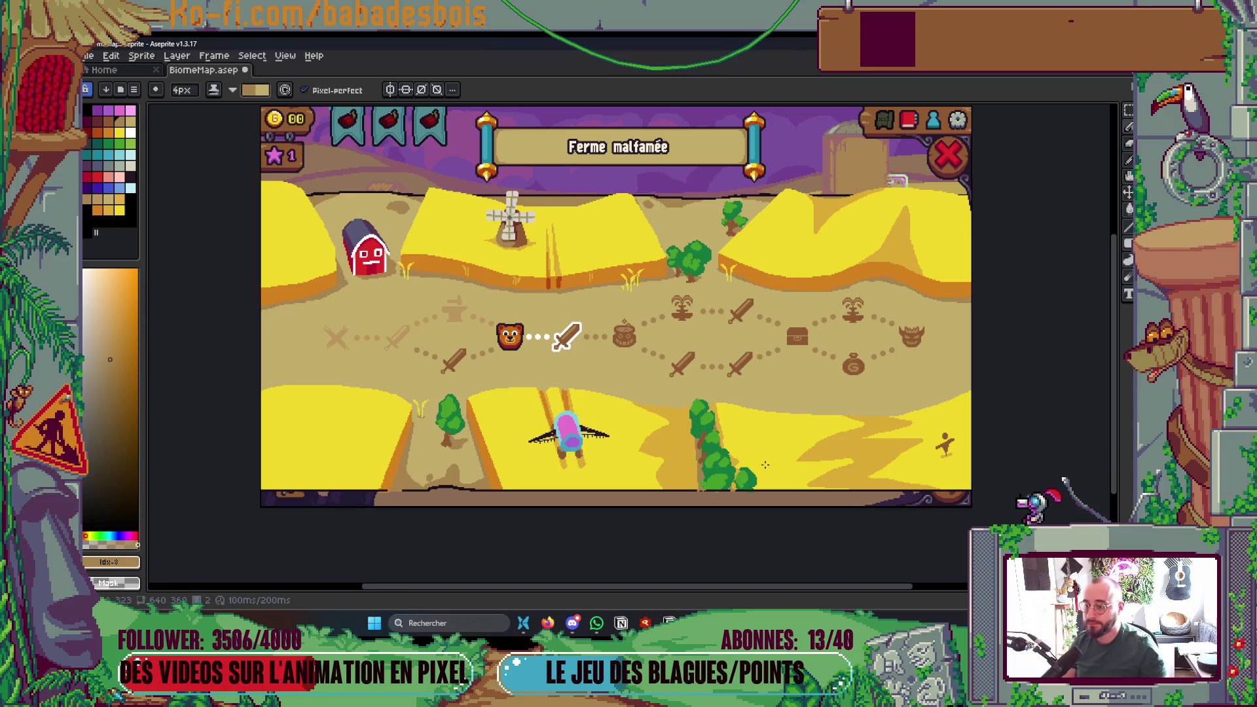
scroll(575, 415, "right", 5)
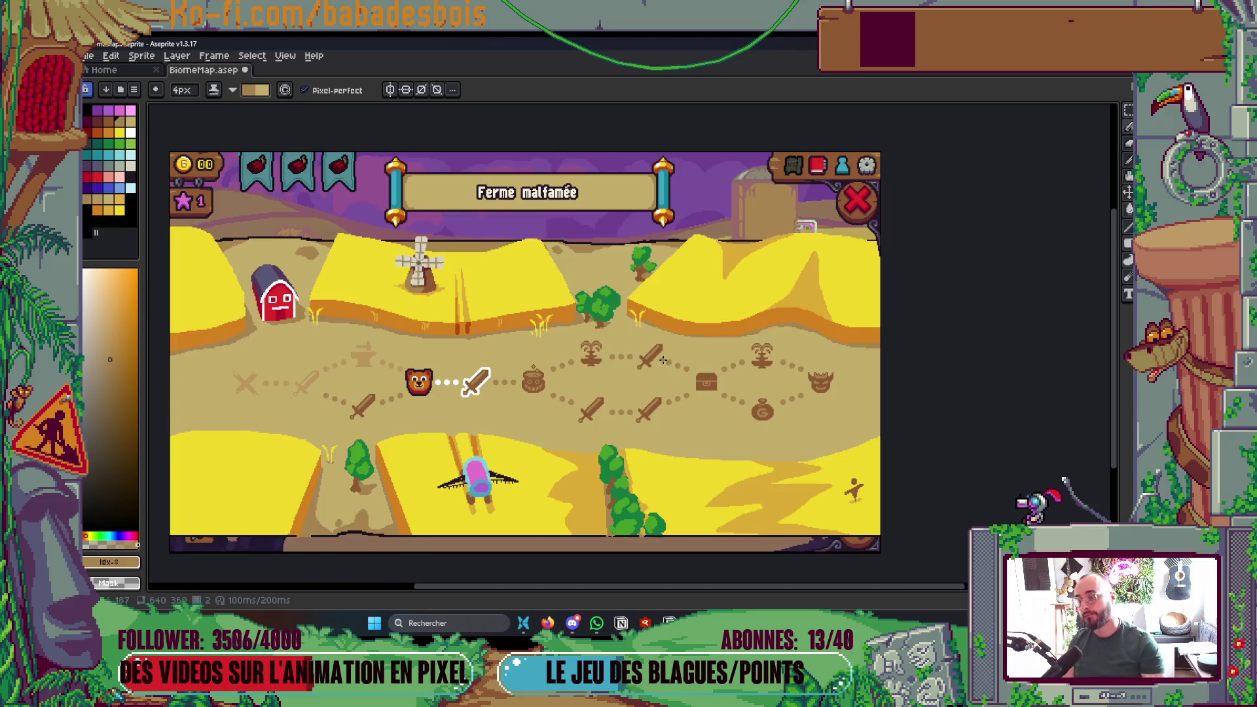
key("ctrl+s")
left_click_drag(413, 357, 464, 341)
- Sample gold #dcab34 and set a 1 px pencil at the dune edge near the trees
scroll(464, 315, "up", 2)
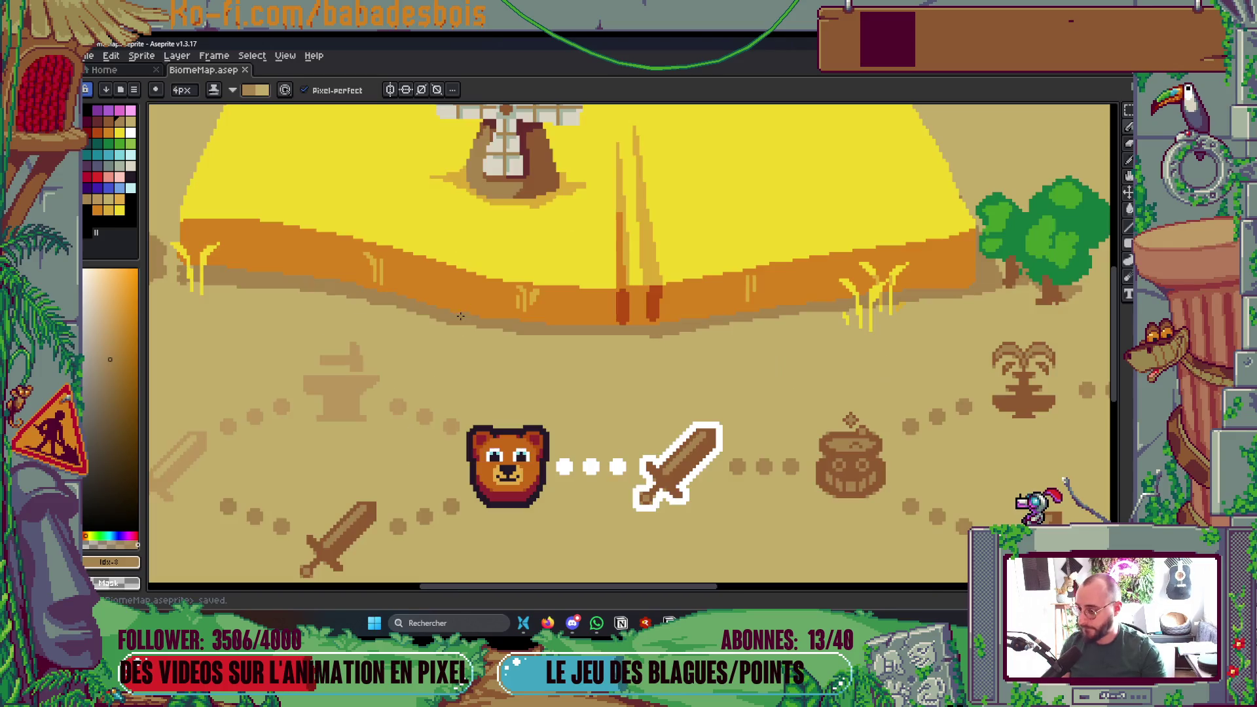
scroll(445, 298, "up", 1)
key("alt")
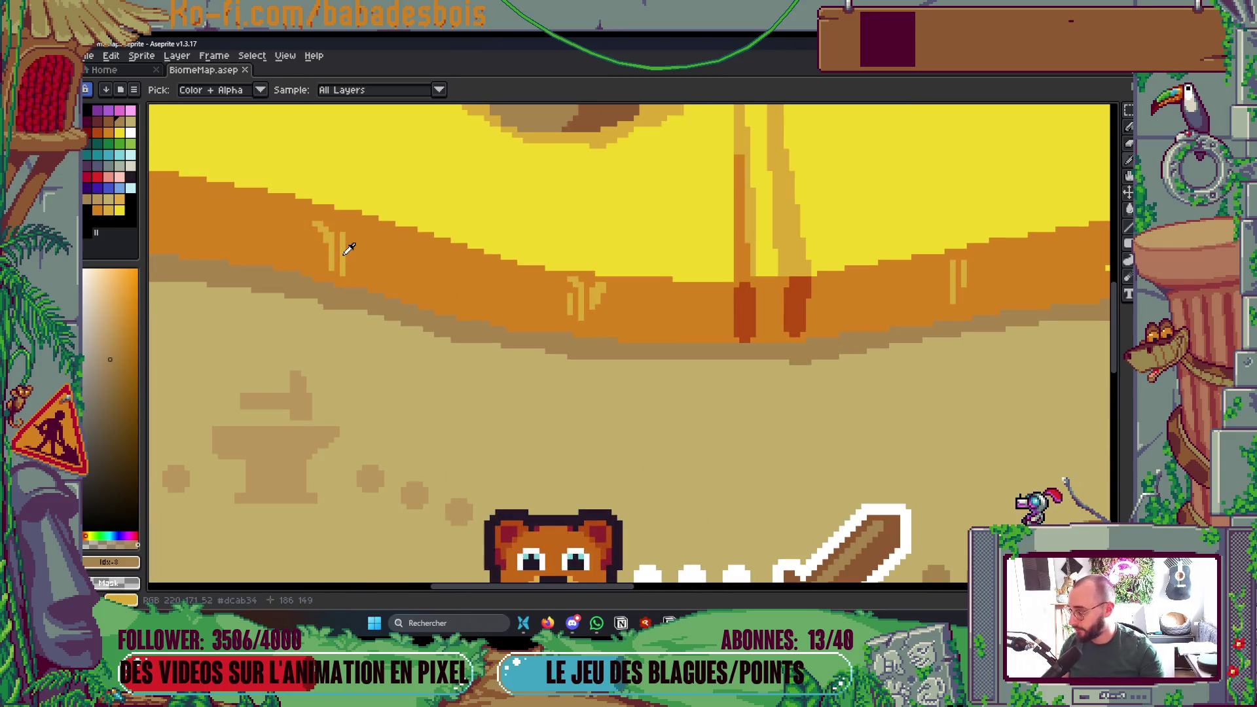
left_click(349, 249)
scroll(1087, 364, "down", 1)
mouse_move(1087, 364)
left_mouse_down()
mouse_move(817, 383)
mouse_move(749, 417)
left_mouse_up()
scroll(749, 417, "up", 1)
scroll(616, 373, "up", 2)
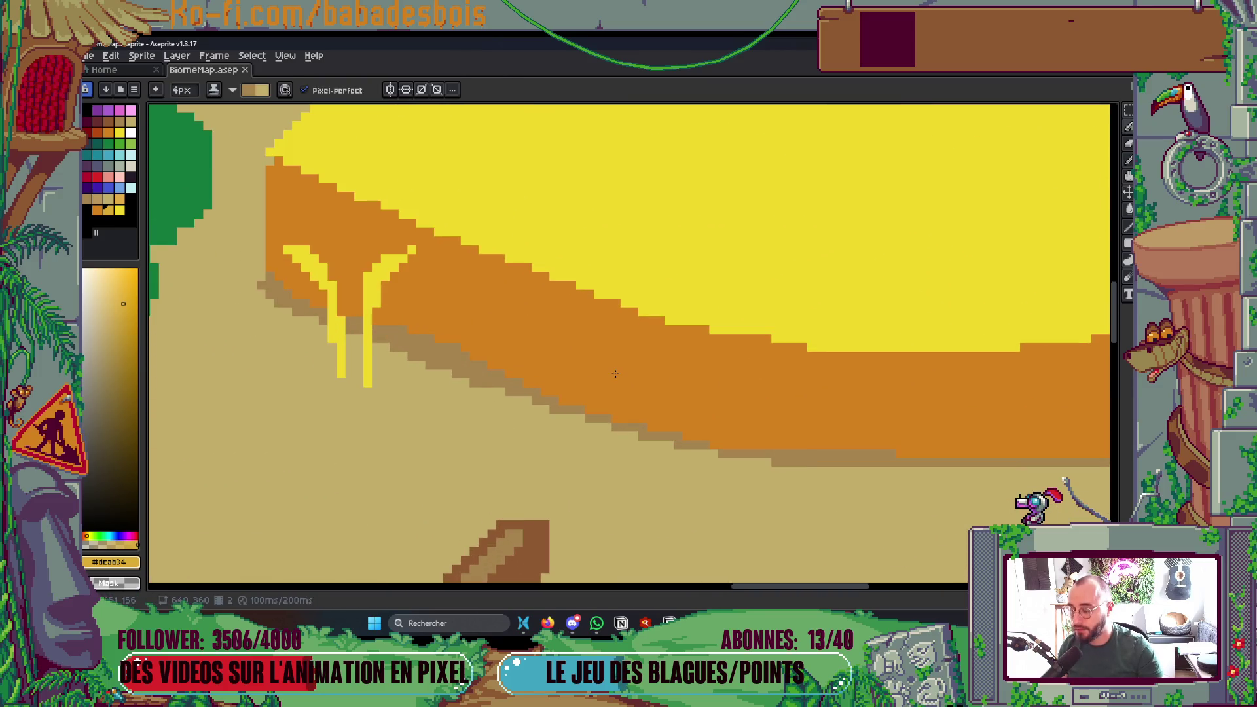
key("minus")
key("minus")
key("minus")
- Draw gold wheat-tuft blades along the dune edge and save
left_click_drag(676, 356, 679, 411)
left_click_drag(669, 364, 652, 337)
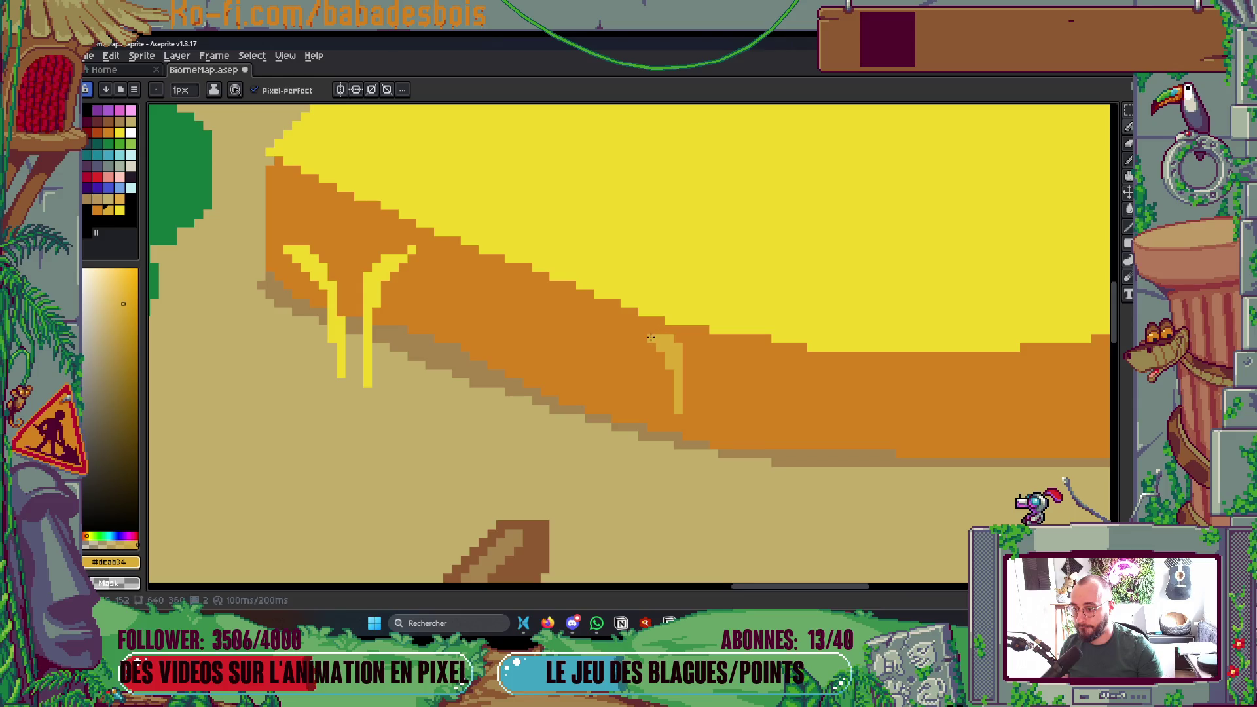
left_click_drag(696, 405, 696, 362)
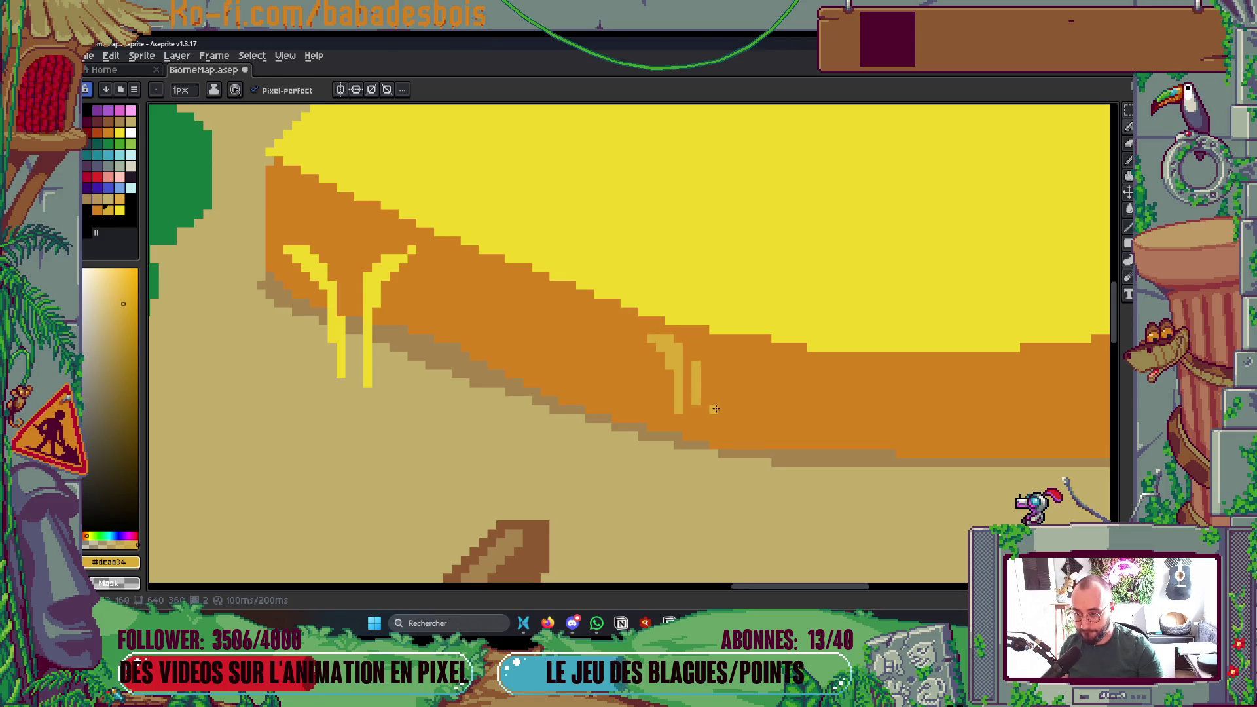
scroll(715, 413, "down", 6)
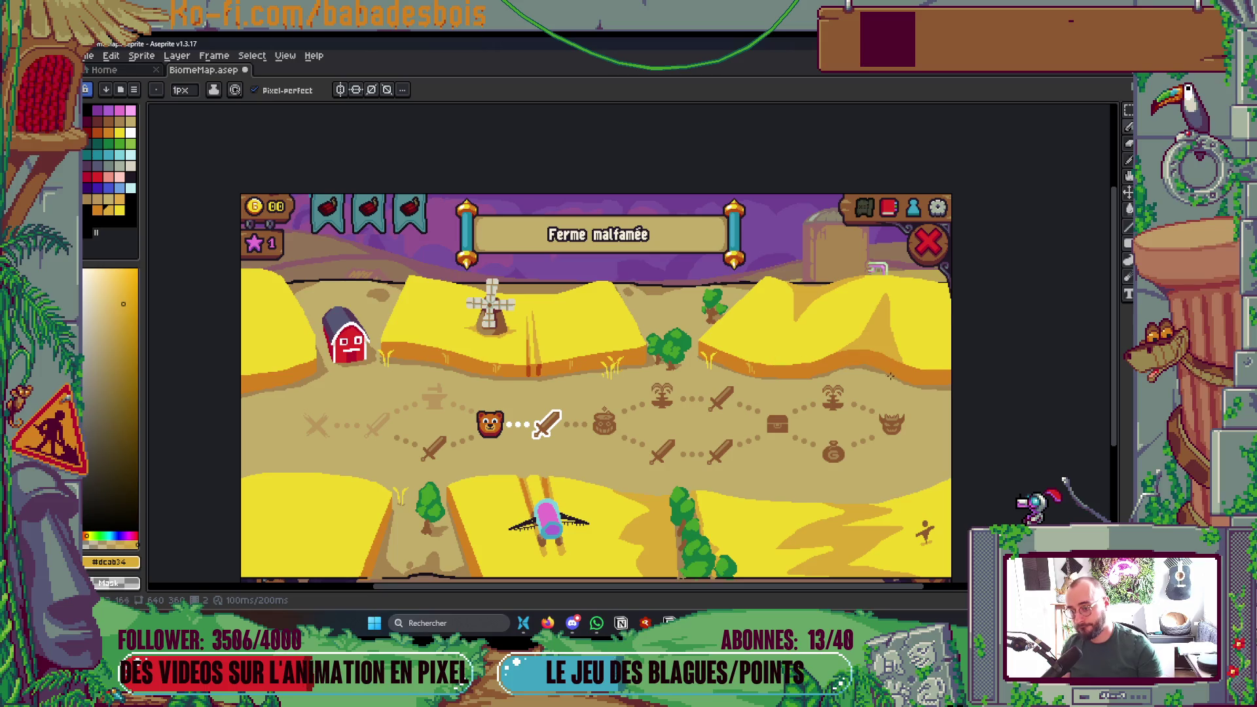
scroll(802, 363, "up", 6)
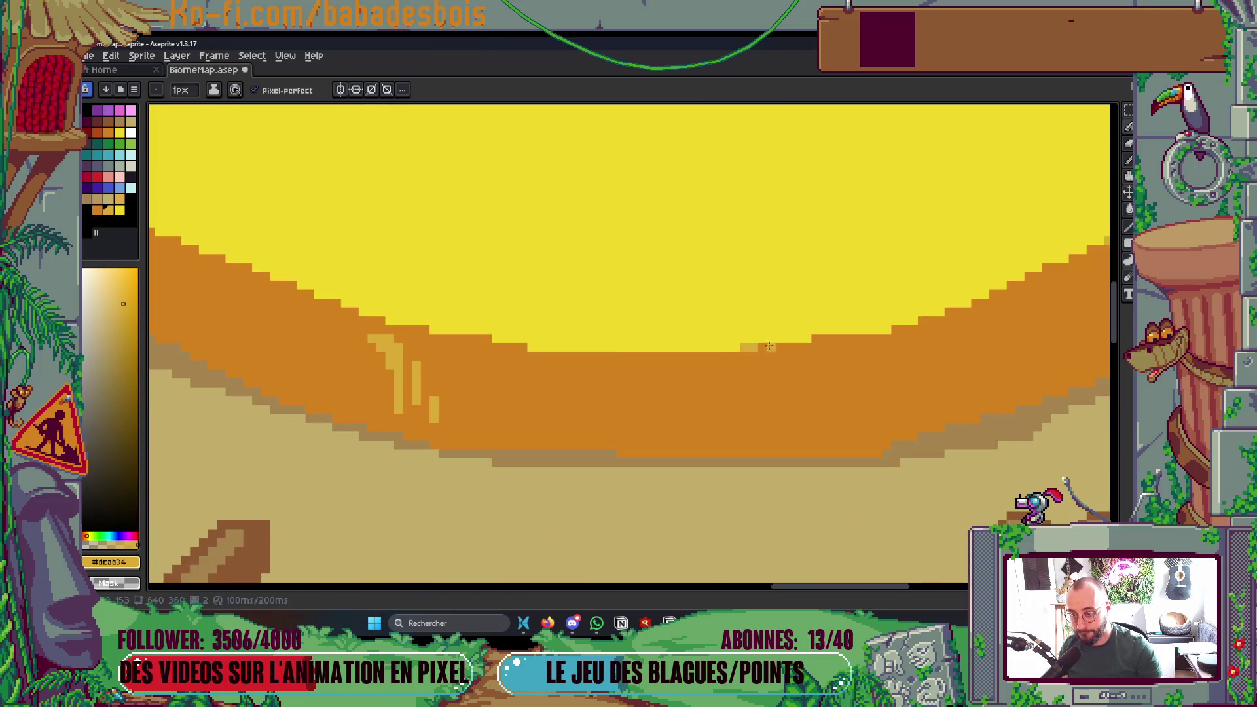
mouse_move(877, 408)
left_mouse_down()
mouse_move(877, 363)
mouse_move(917, 335)
left_mouse_up()
key("ctrl+s")
- Draw a light-orange drip down the upper dune's front edge and save again
scroll(935, 385, "down", 6)
scroll(935, 385, "up", 2)
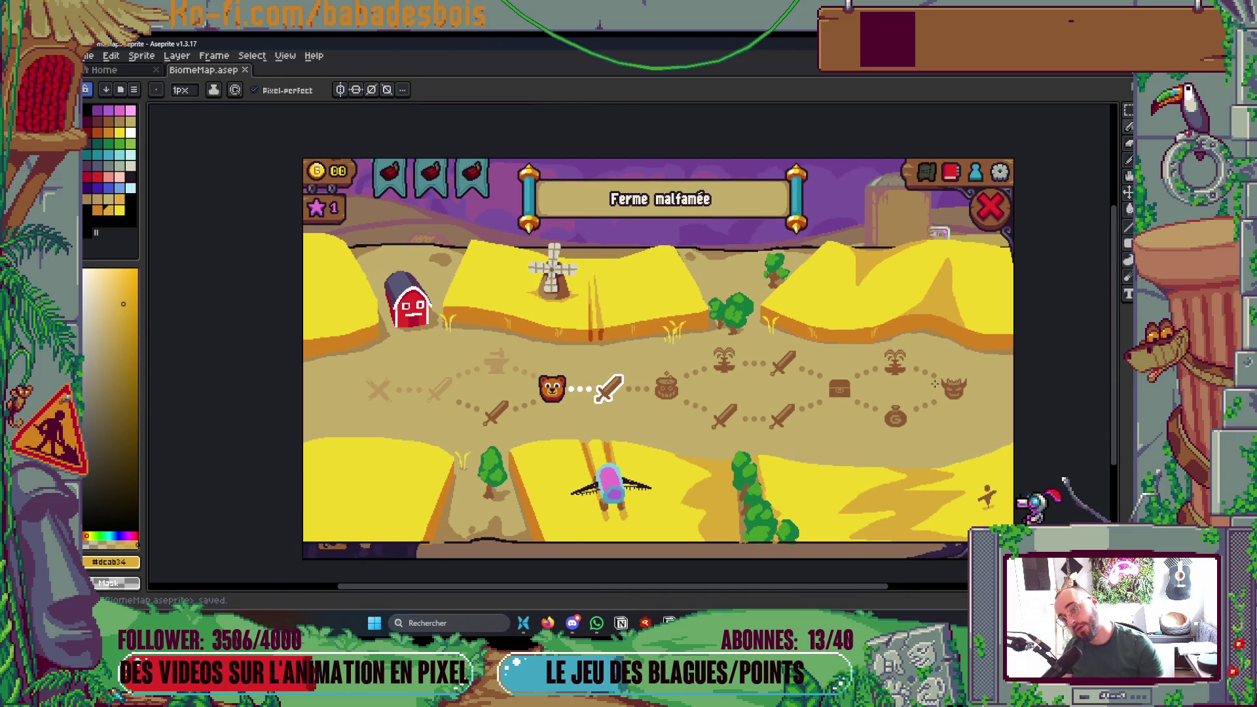
scroll(936, 385, "down", 1)
scroll(924, 359, "up", 3)
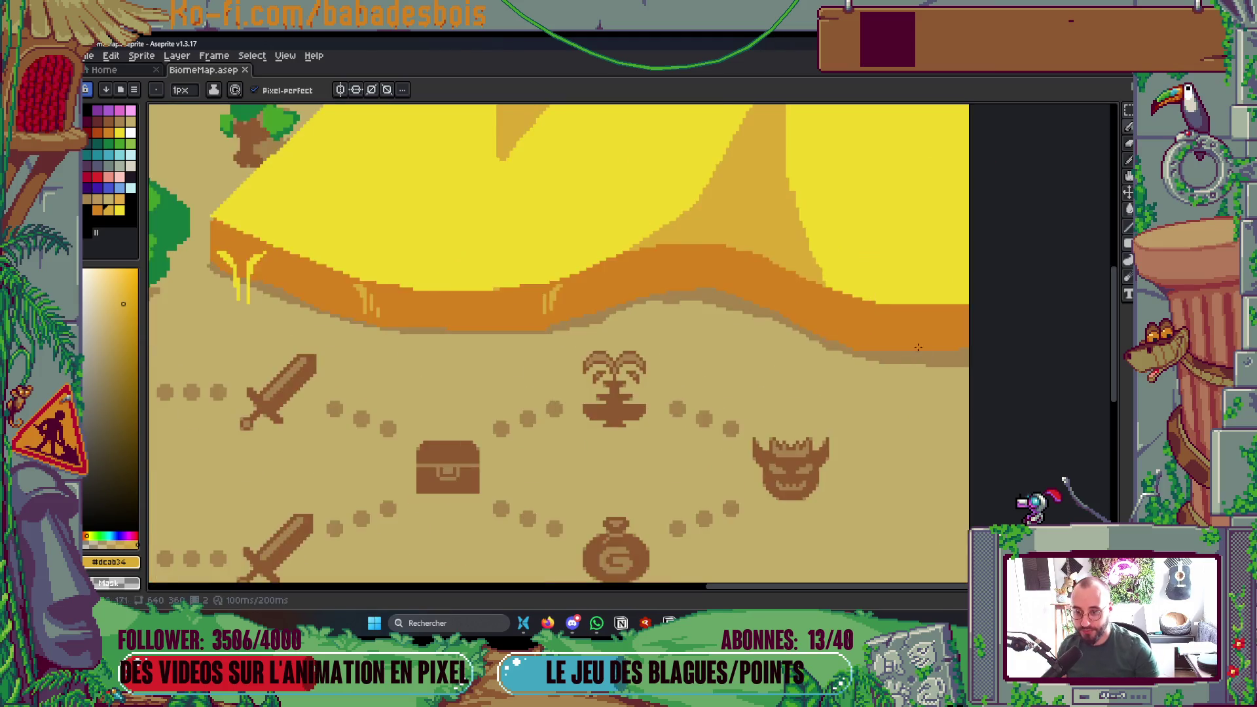
scroll(871, 347, "up", 2)
left_click_drag(784, 286, 798, 359)
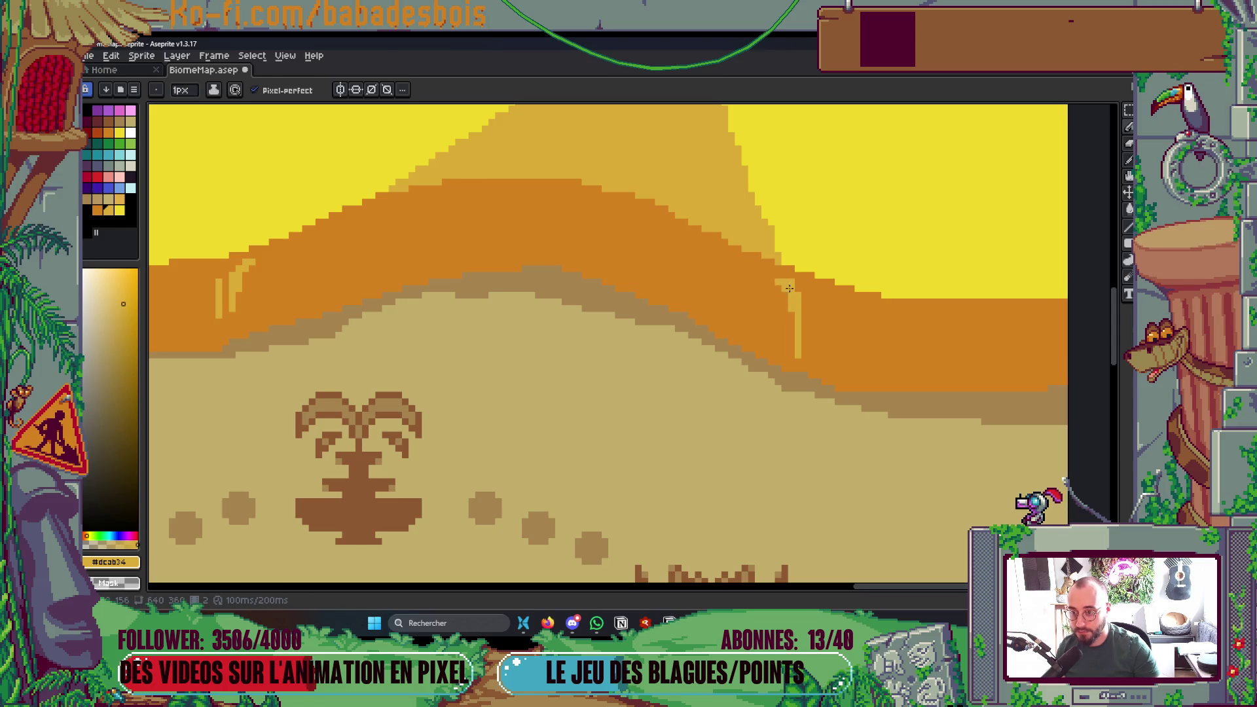
scroll(823, 316, "down", 4)
scroll(842, 308, "down", 2)
scroll(904, 347, "up", 1)
key("ctrl+s")
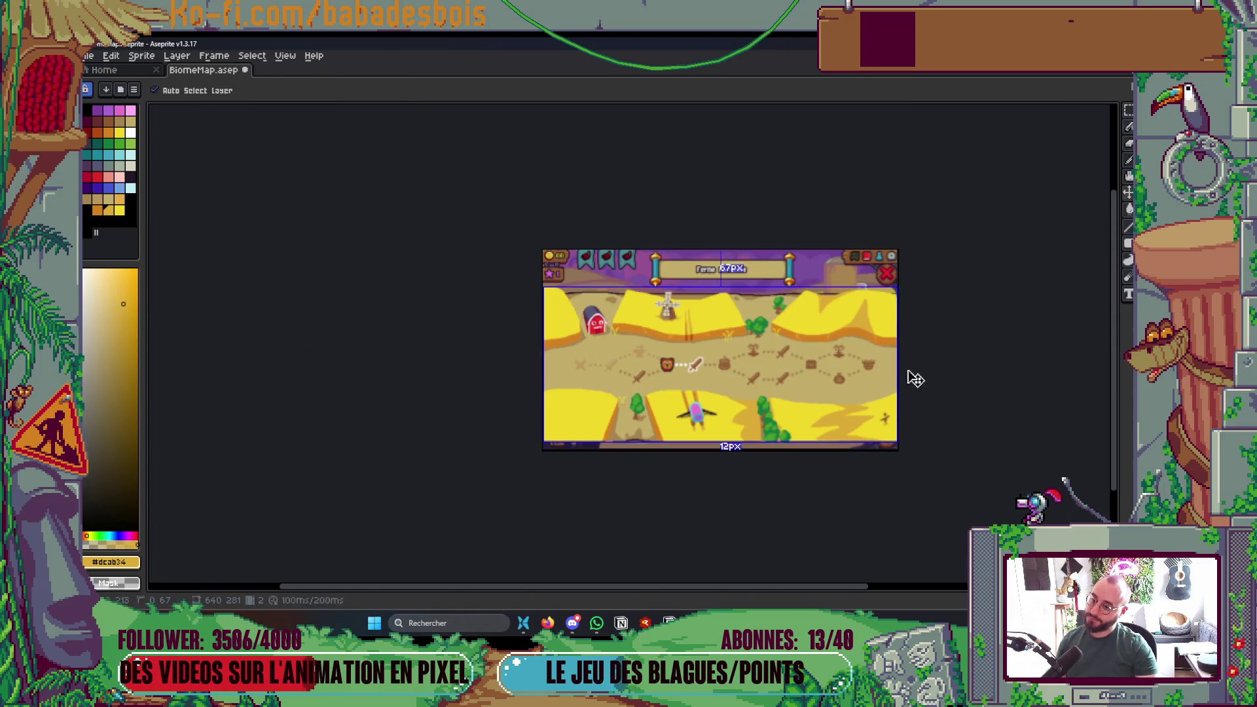
scroll(764, 324, "up", 1)
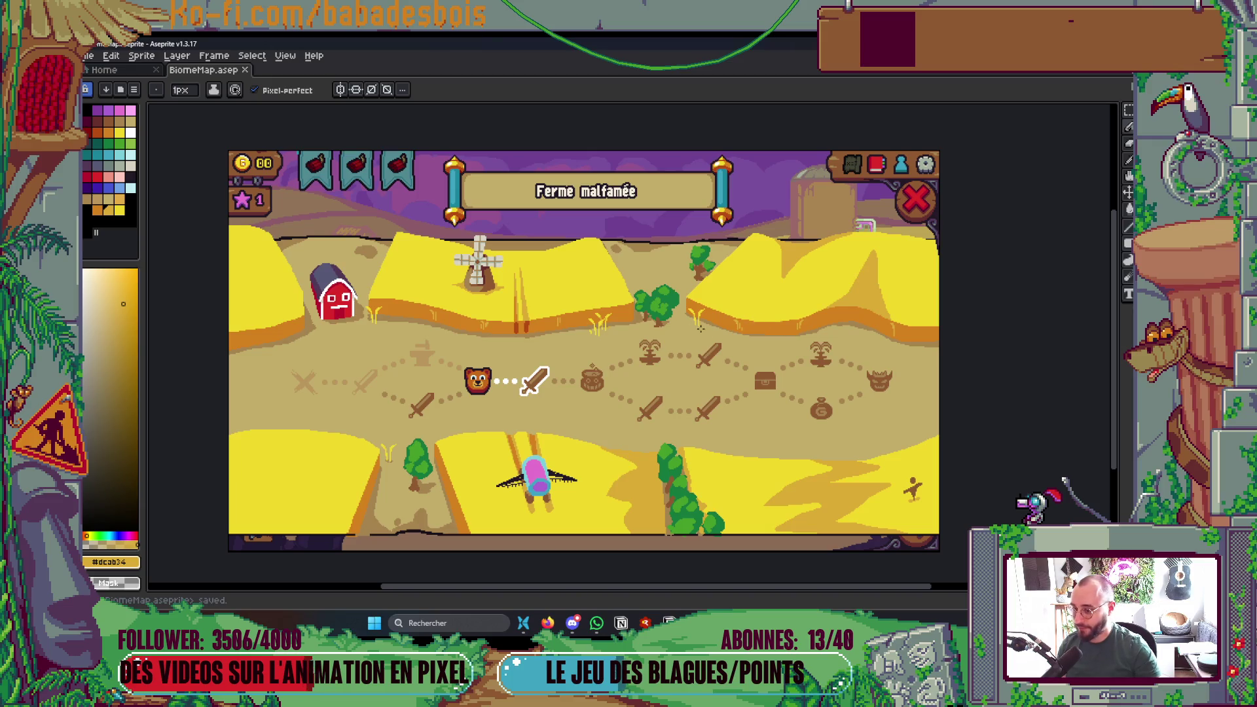
scroll(694, 324, "up", 5)
- Recolour the dune's drip pixels a darker golden shade
left_click(652, 307)
left_click(651, 324)
scroll(659, 316, "down", 3)
scroll(659, 317, "up", 2)
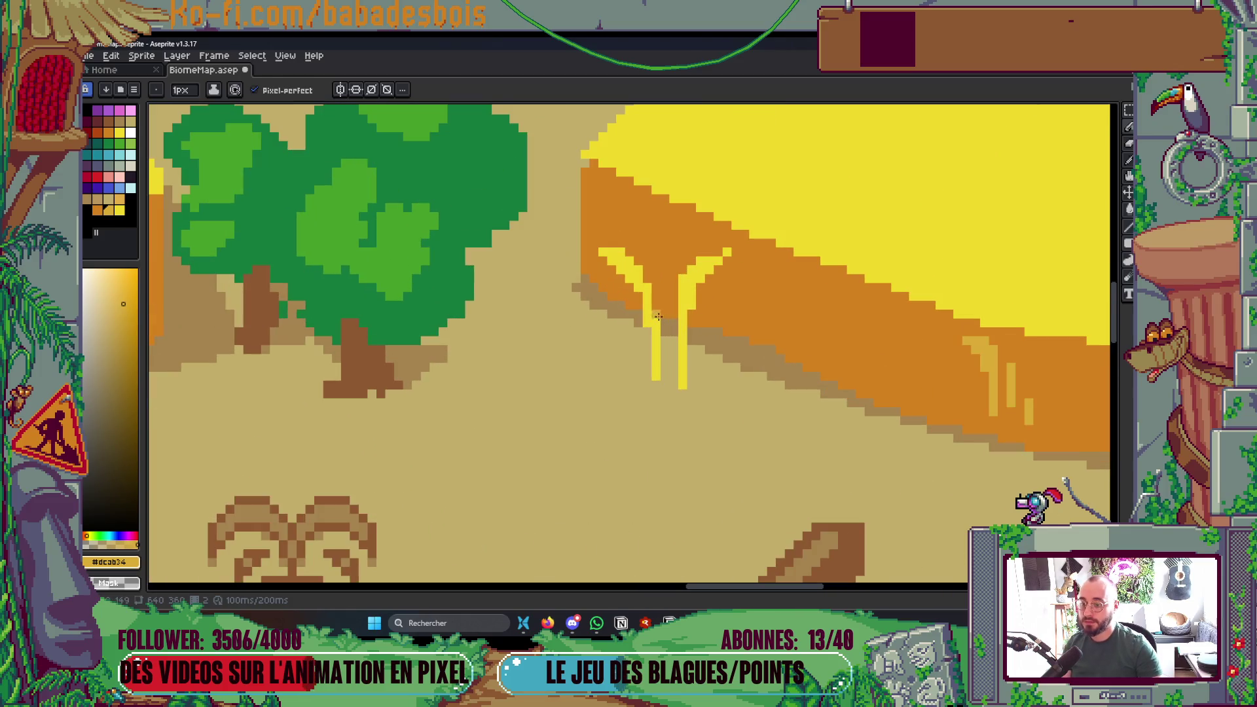
scroll(688, 332, "down", 3)
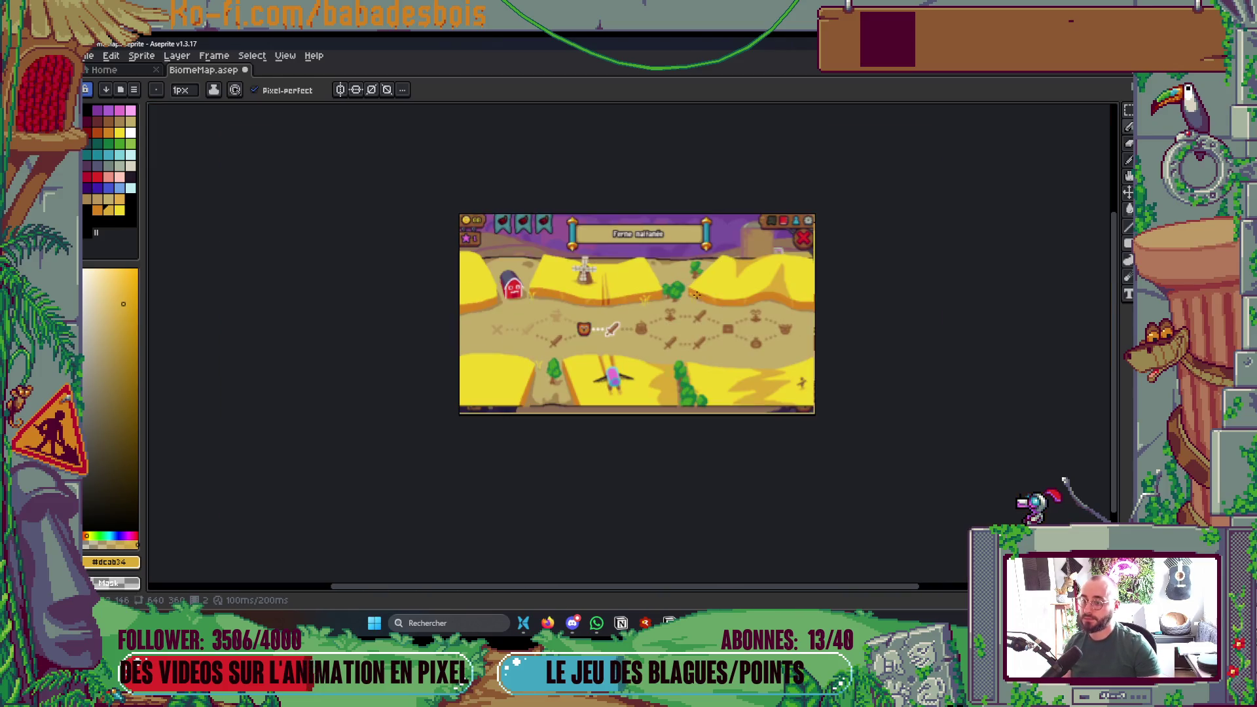
scroll(749, 317, "up", 2)
scroll(670, 322, "up", 2)
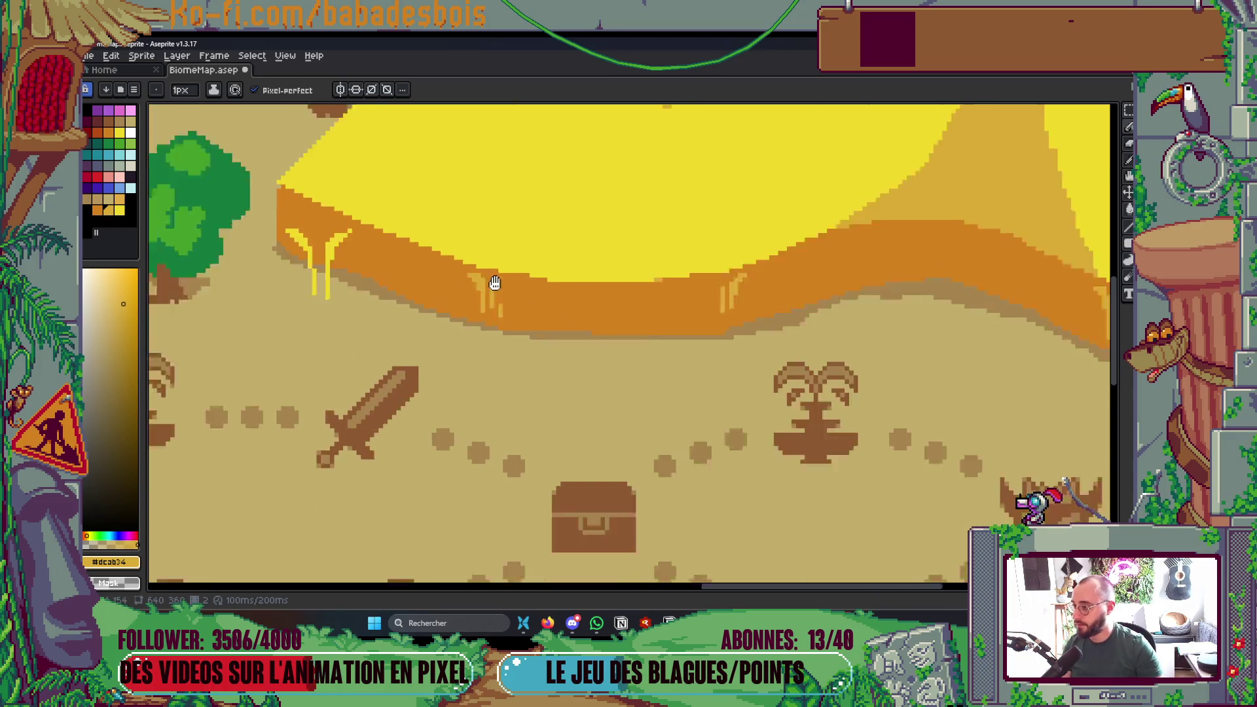
- With bright yellow #f1d72a, pencil a wheat blade at the dune edge above the fountain
left_click(120, 210)
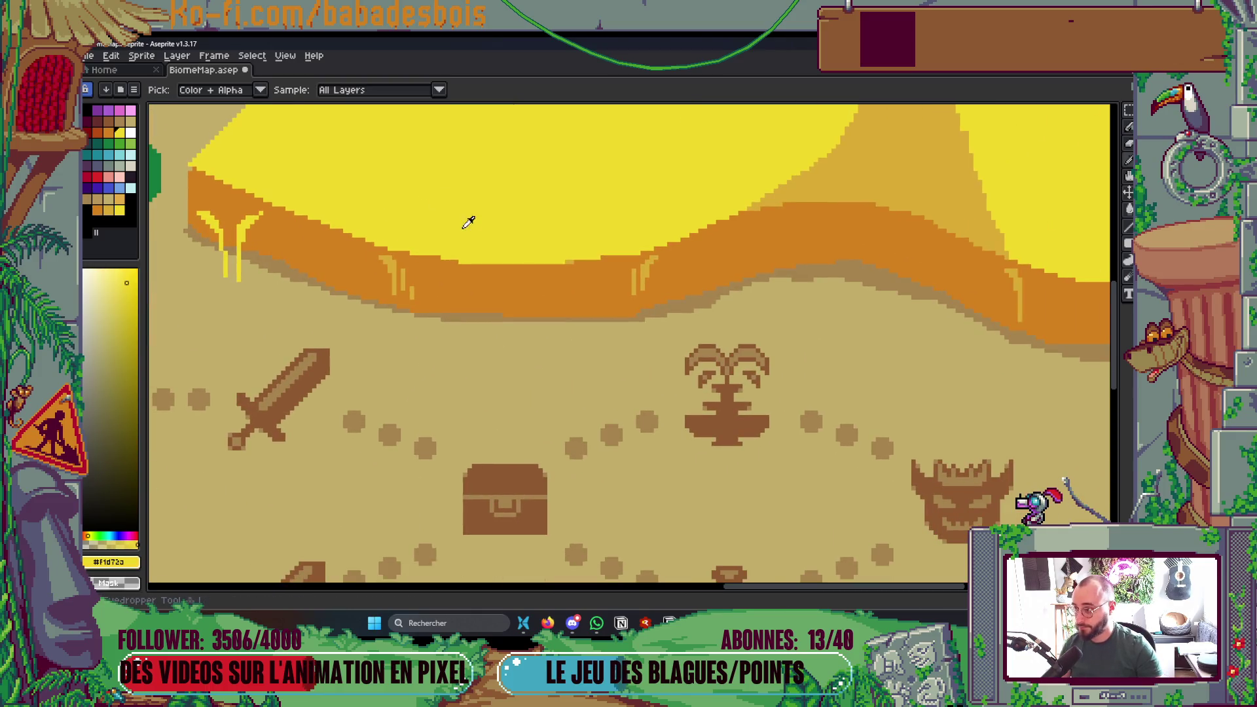
left_click_drag(791, 415, 649, 381)
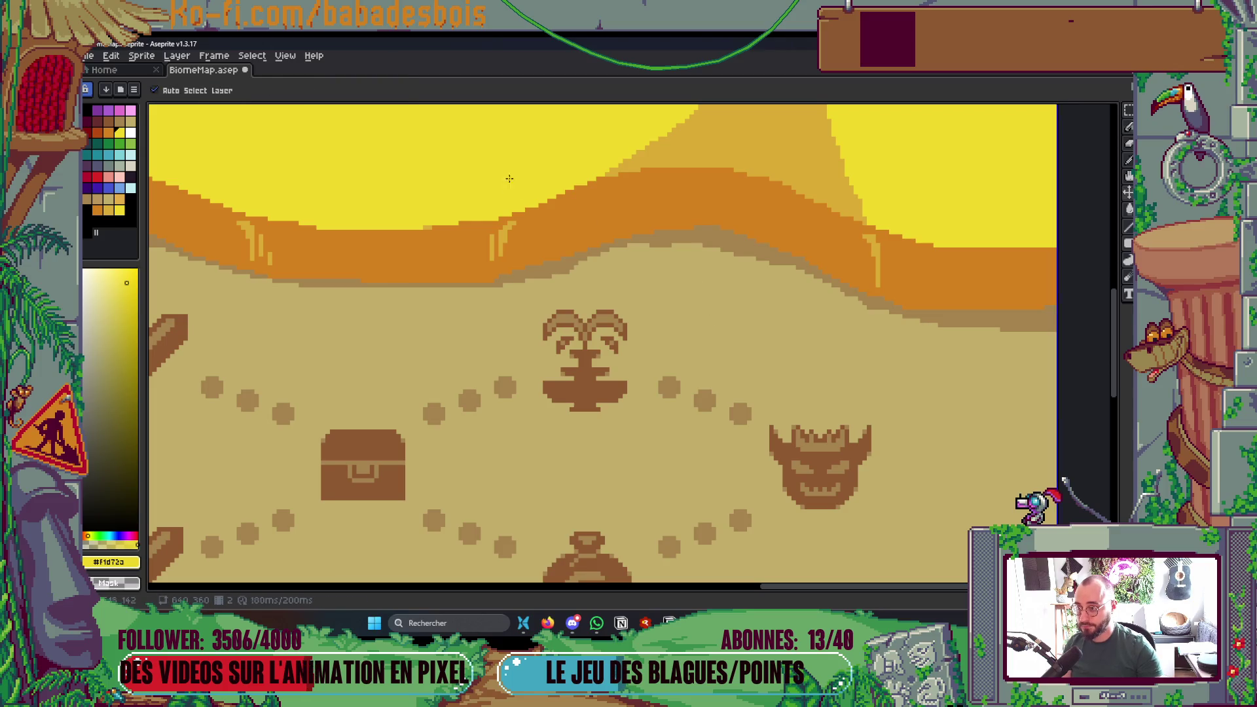
left_click_drag(745, 295, 760, 258)
scroll(758, 288, "up", 1)
key("ctrl+z")
mouse_move(767, 211)
left_mouse_down()
mouse_move(738, 278)
mouse_move(664, 172)
left_mouse_up()
key("ctrl+z")
- Add a second wheat blade beside the first and save BiomeMap.aseprite
mouse_move(712, 258)
left_mouse_down()
mouse_move(678, 141)
mouse_move(719, 233)
mouse_move(684, 140)
mouse_move(710, 189)
left_mouse_up()
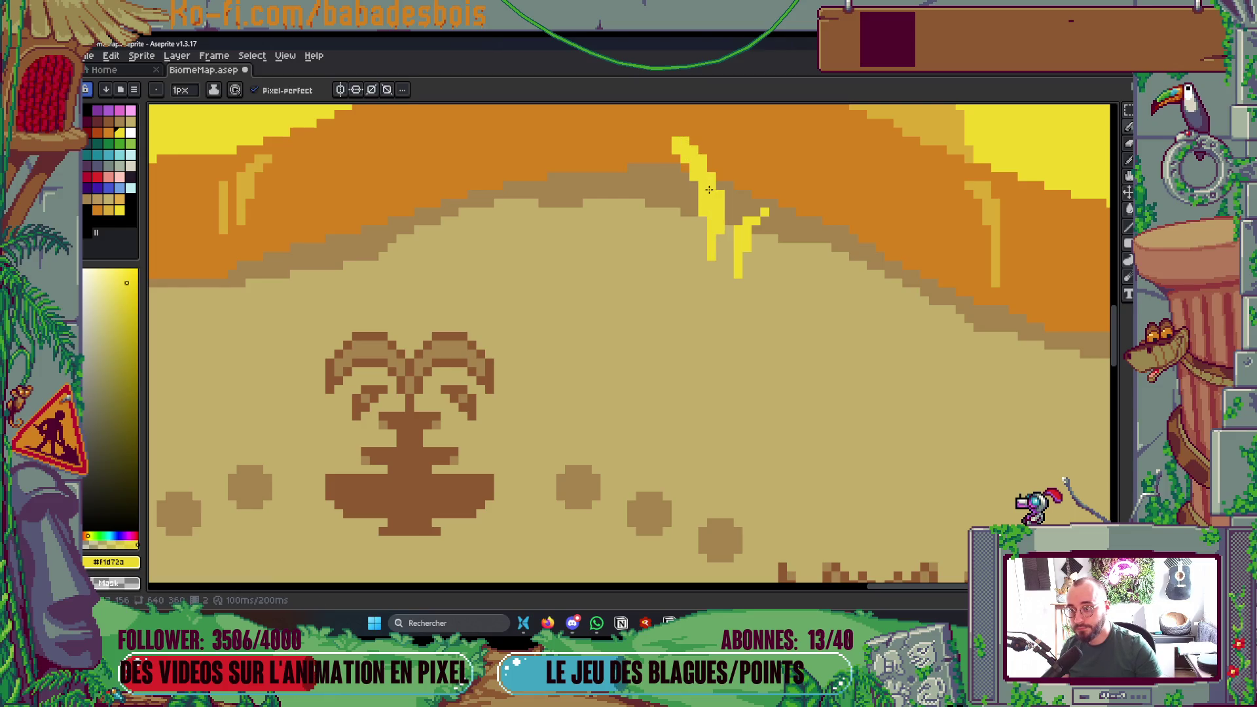
scroll(720, 209, "down", 8)
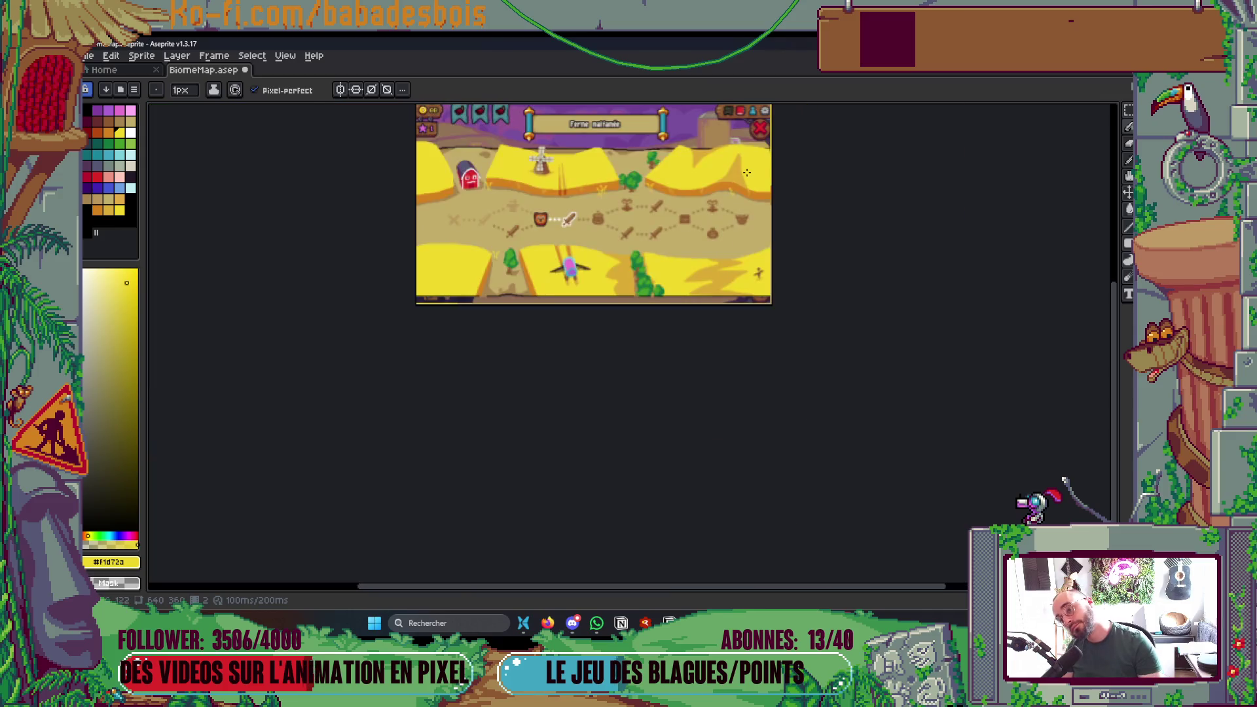
scroll(728, 193, "up", 2)
scroll(728, 194, "up", 4)
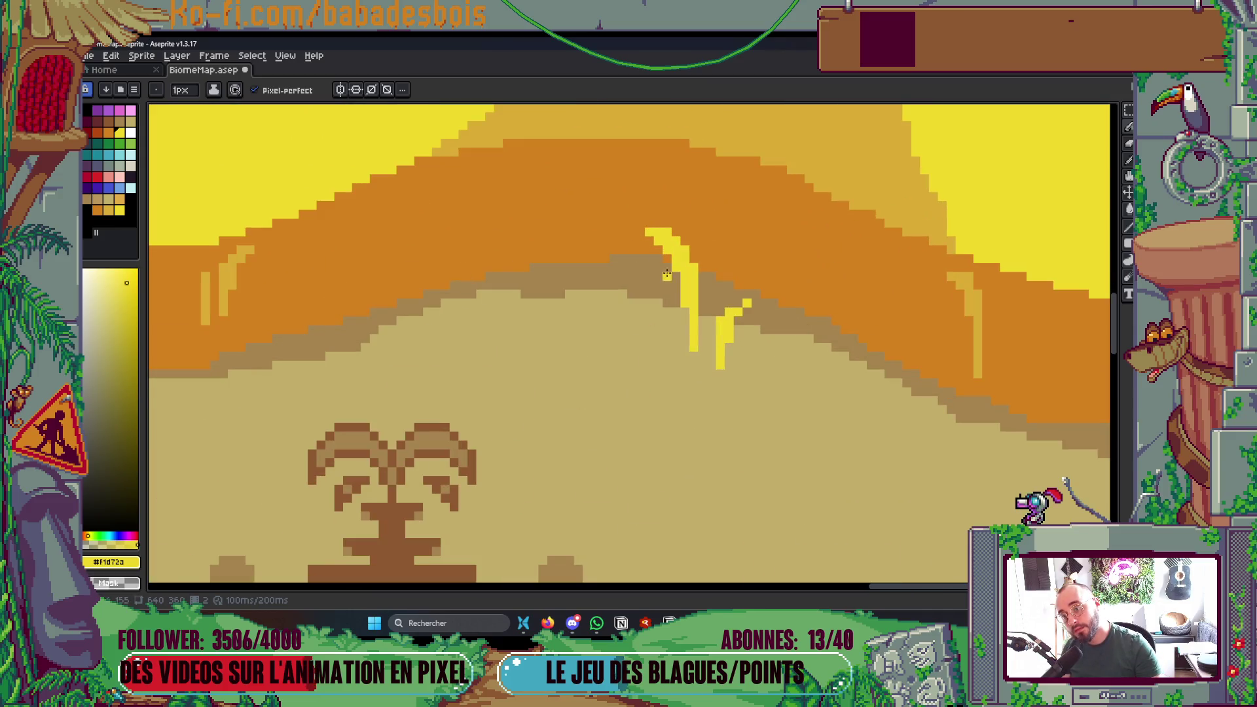
scroll(863, 346, "down", 5)
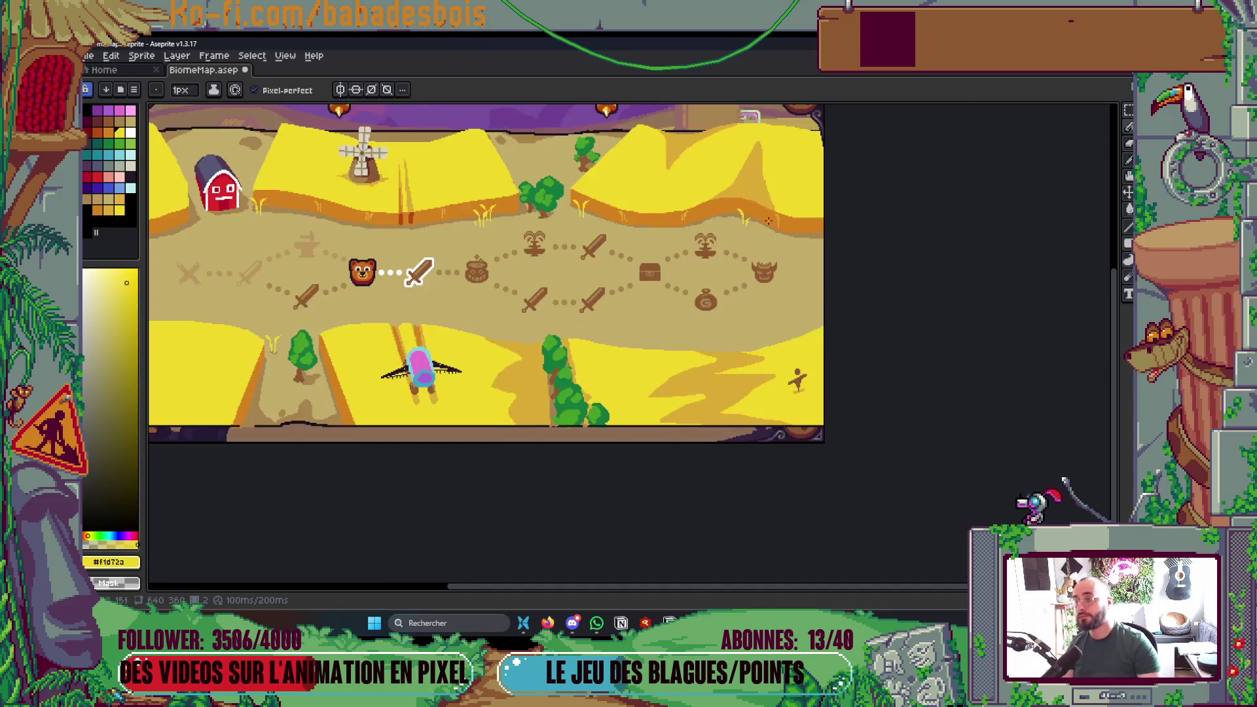
scroll(864, 346, "up", 3)
key("ctrl+s")
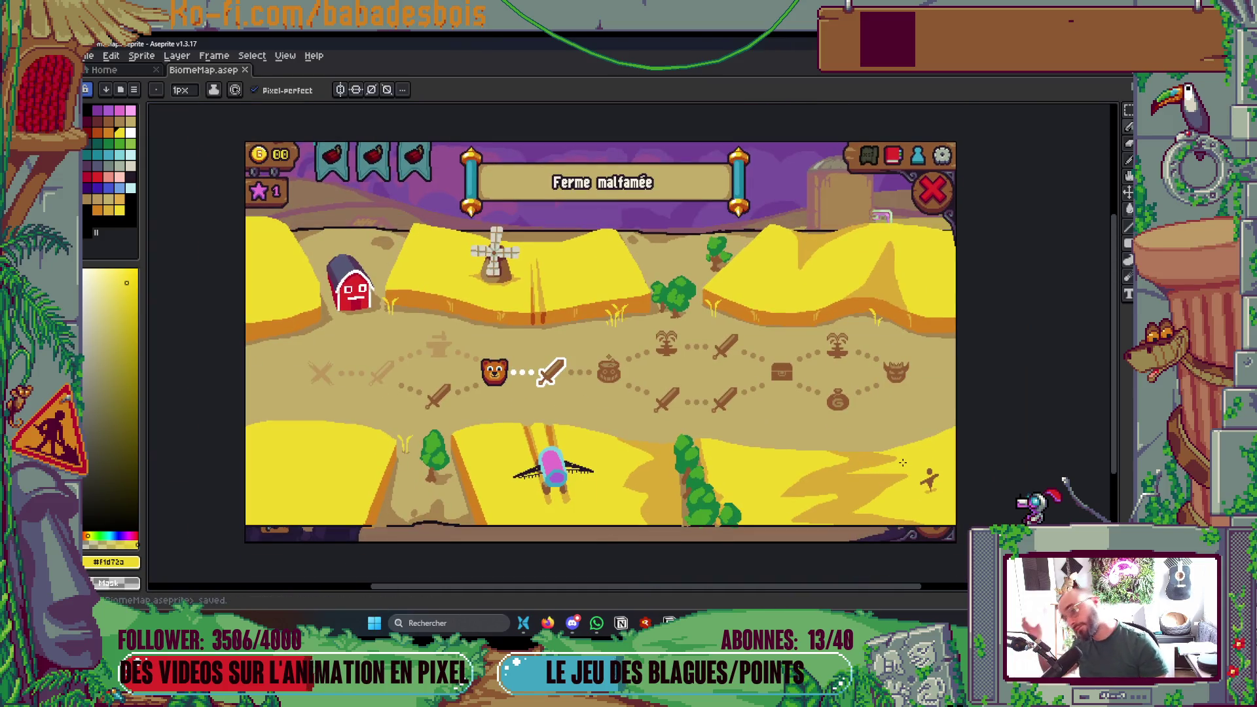
scroll(434, 336, "up", 3)
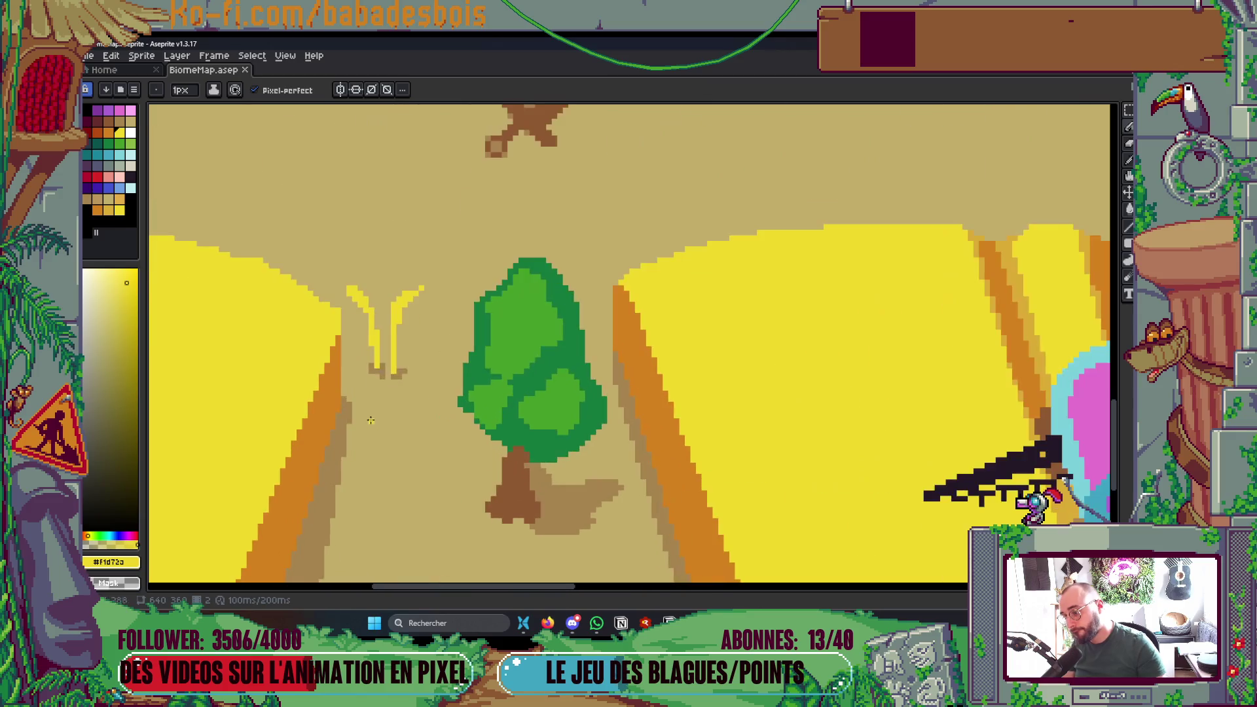
- With a 2px brush, paint a yellow blade near the lower-right field edge
scroll(434, 336, "down", 3)
scroll(831, 386, "up", 4)
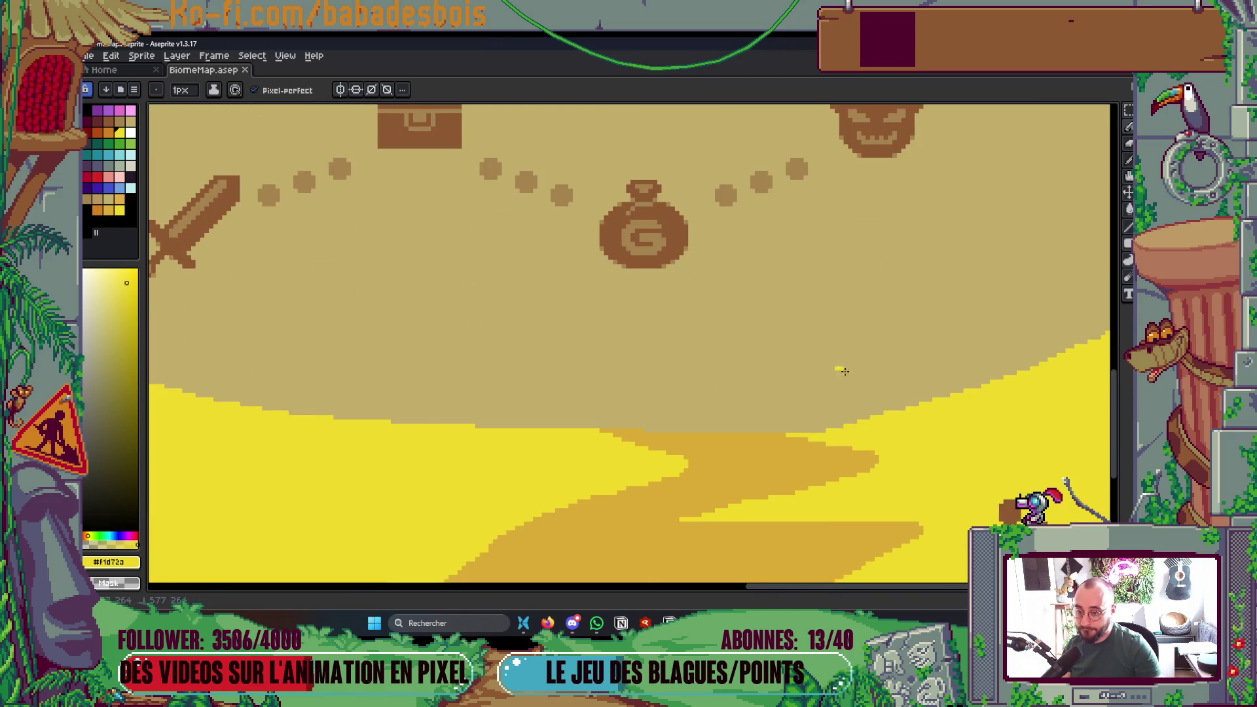
key("plus")
mouse_move(842, 373)
left_mouse_down()
mouse_move(847, 388)
mouse_move(824, 372)
left_mouse_up()
scroll(825, 372, "up", 1)
scroll(868, 404, "down", 3)
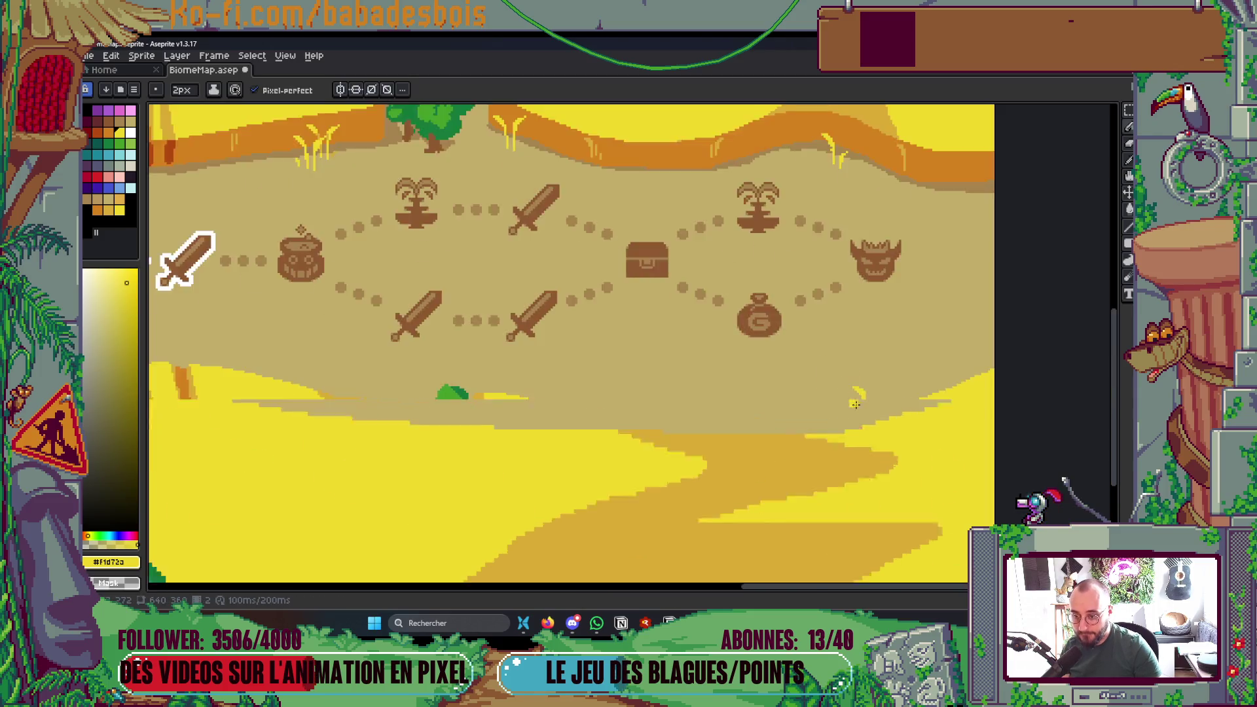
scroll(869, 404, "up", 4)
- Back at 1px, pencil two more yellow blades to complete the three-blade tuft
key("minus")
mouse_move(877, 408)
left_mouse_down()
mouse_move(883, 421)
mouse_move(882, 388)
mouse_move(924, 336)
mouse_move(943, 335)
left_mouse_up()
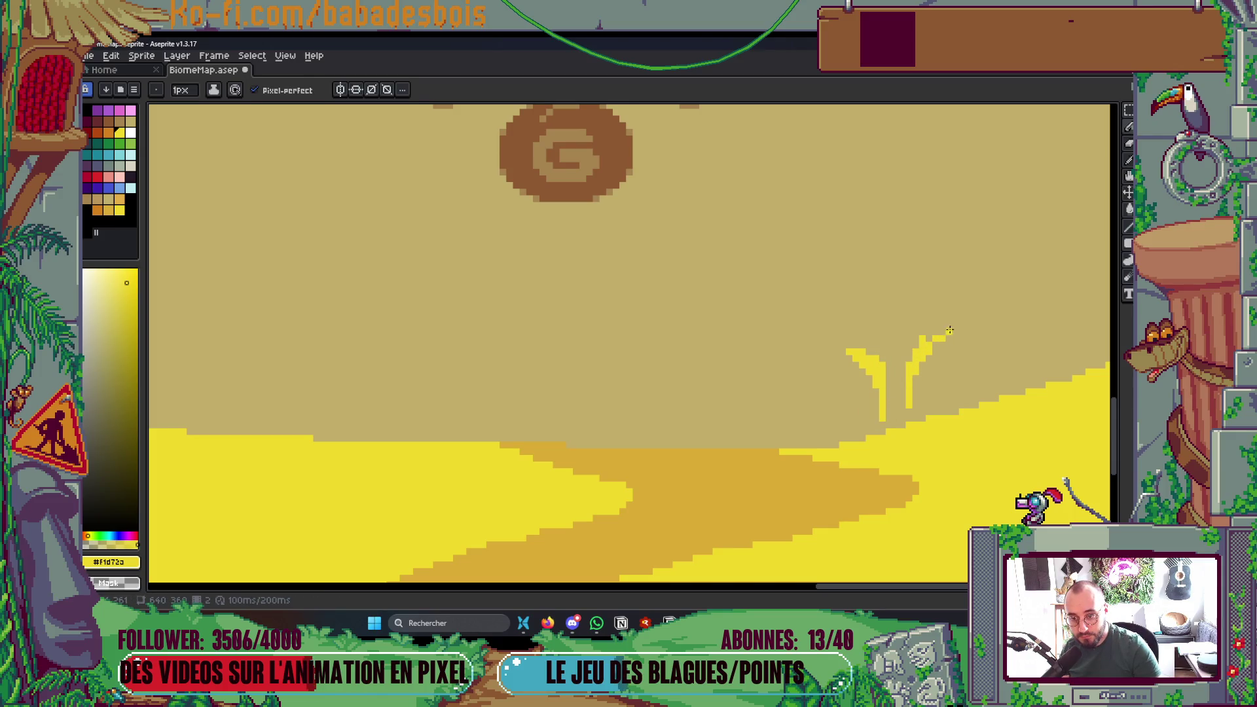
left_click_drag(895, 383, 890, 331)
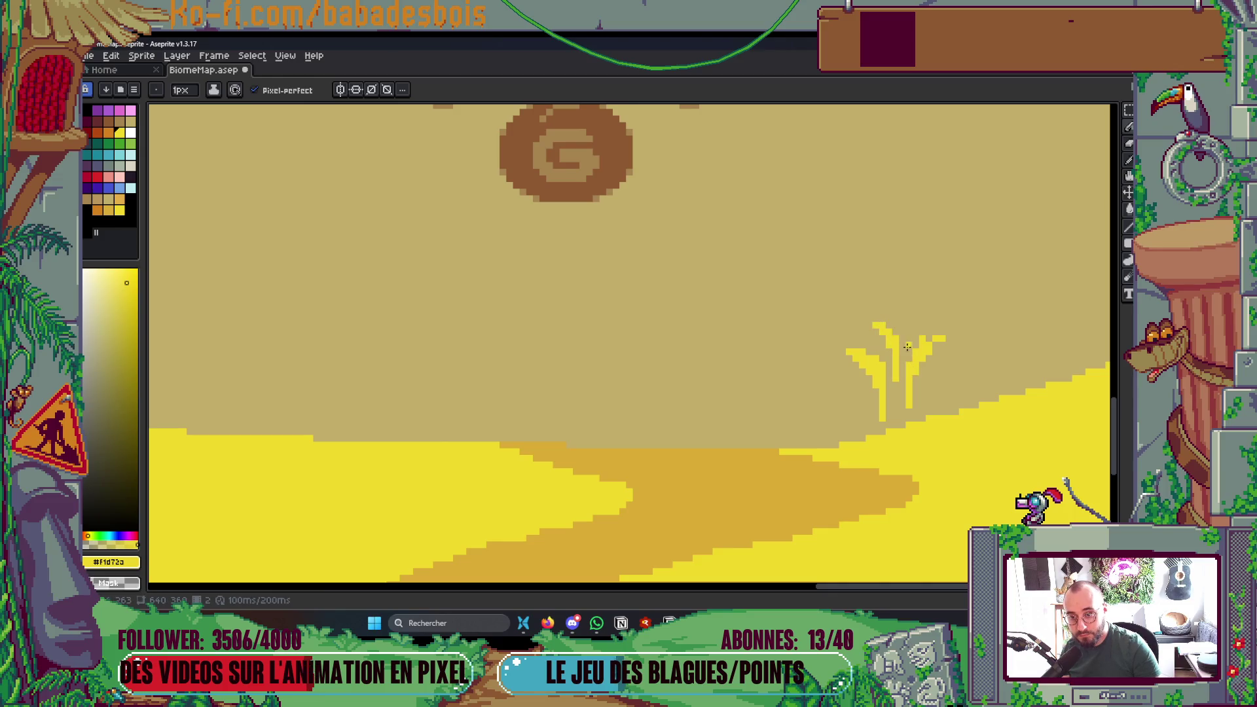
scroll(917, 379, "up", 2)
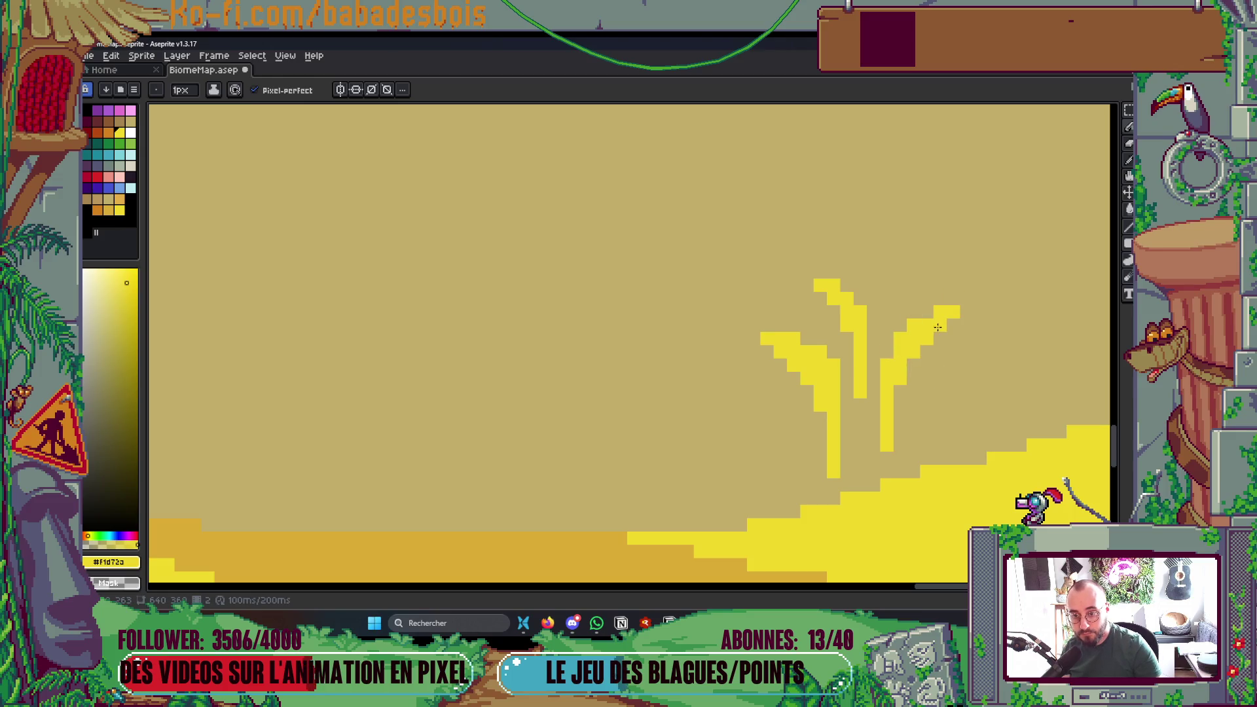
scroll(937, 367, "down", 5)
scroll(943, 261, "down", 1)
scroll(884, 361, "up", 1)
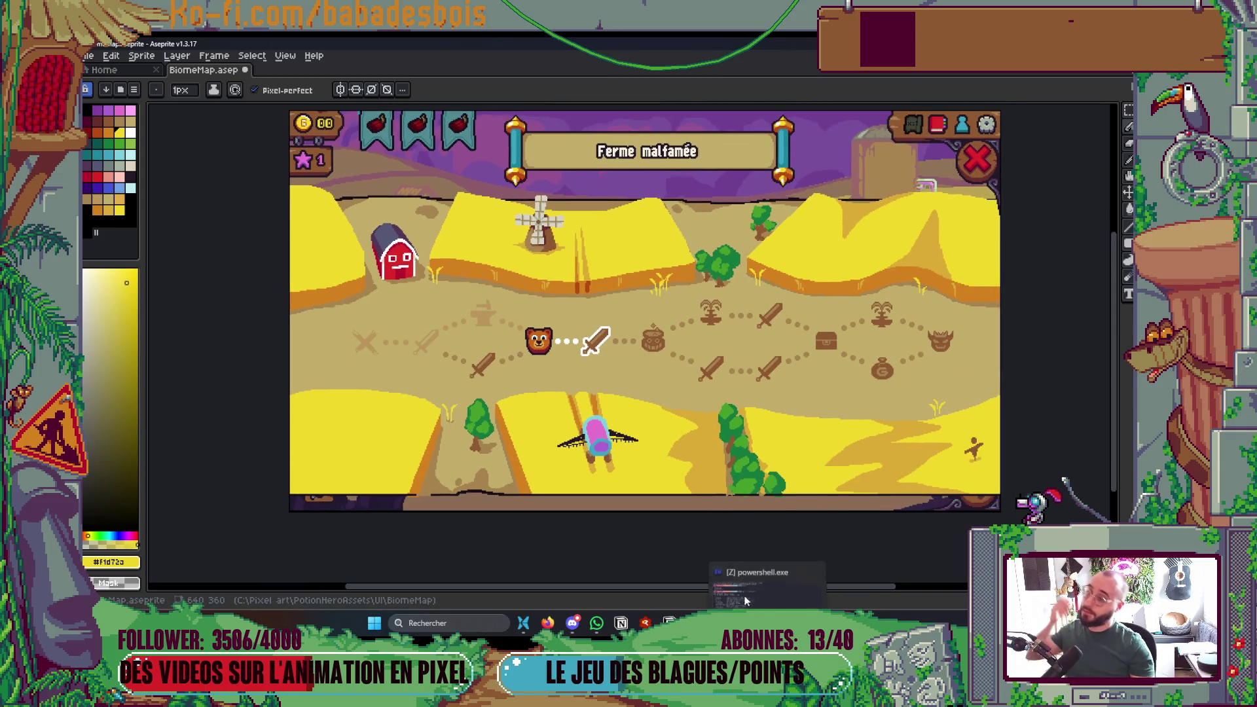
- Save BiomeMap.aseprite, then show and hide the Layers panel
scroll(695, 391, "up", 2)
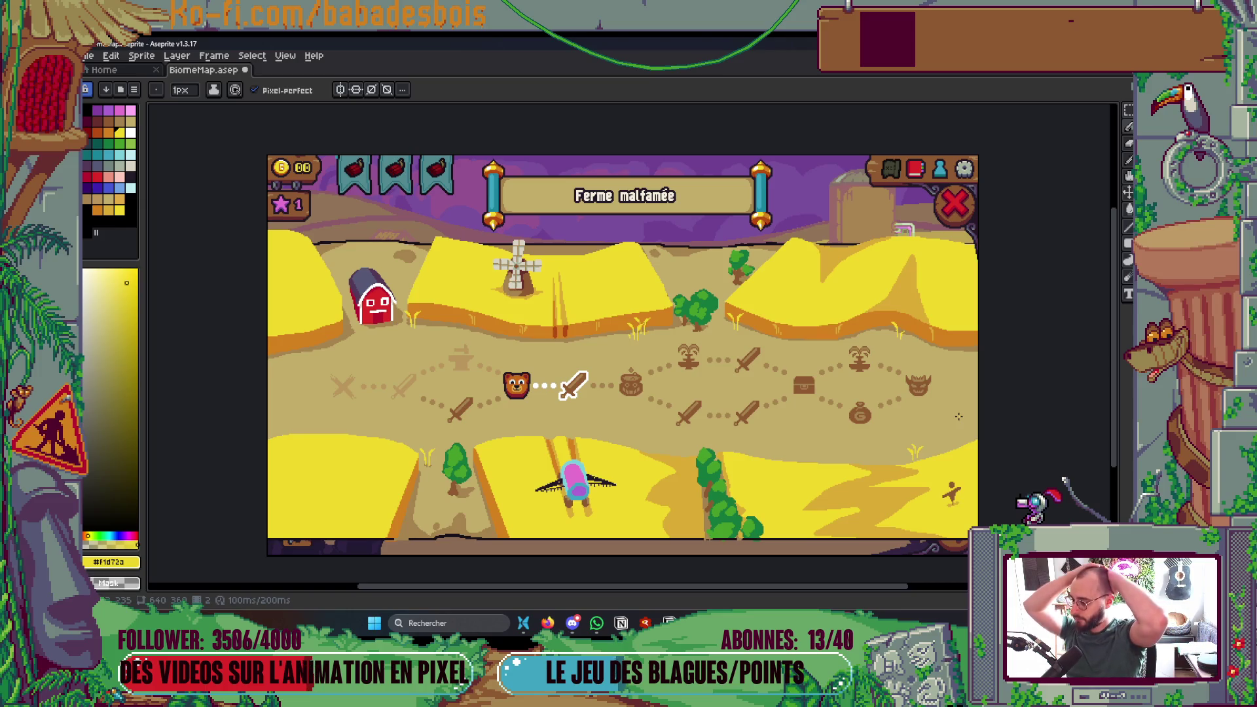
key("ctrl+s")
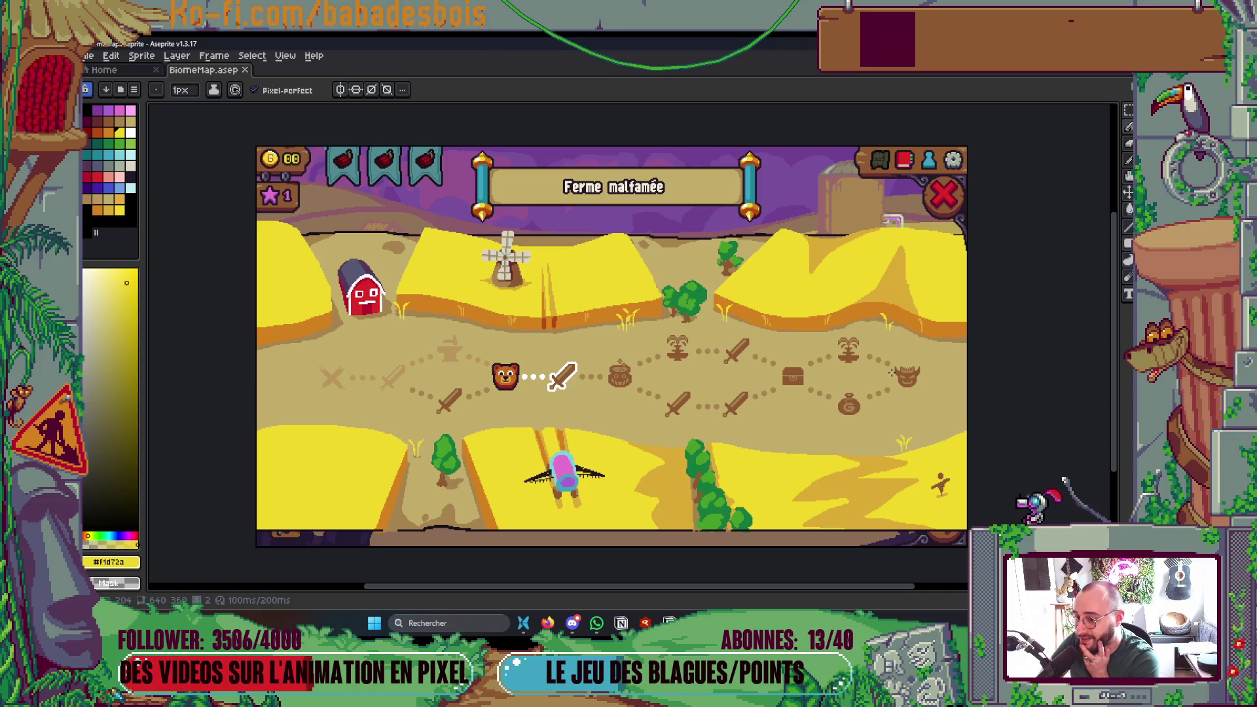
key("Tab")
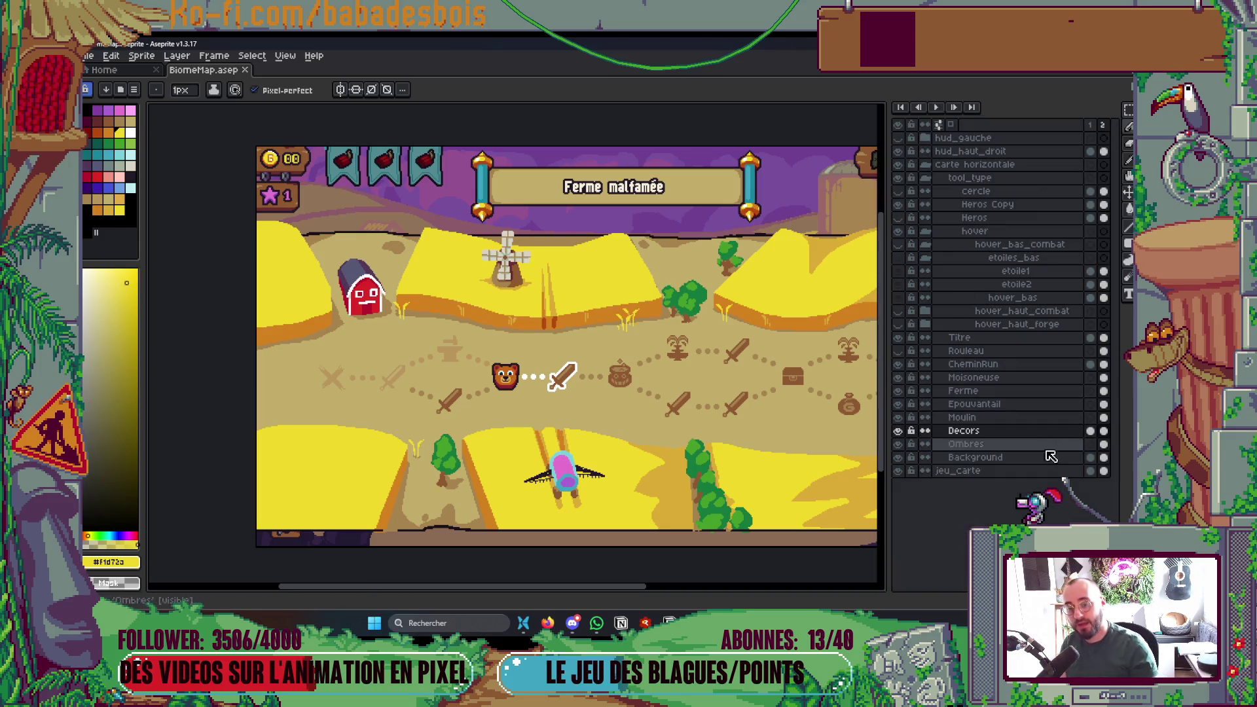
key("Tab")
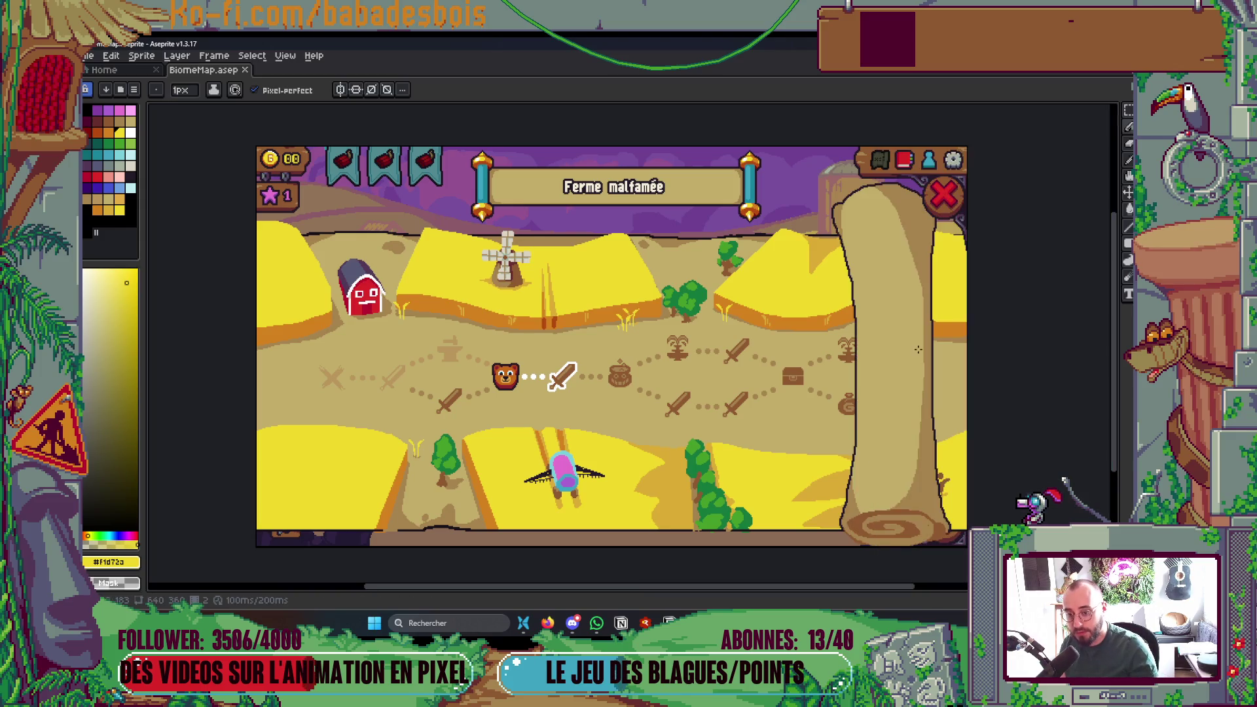